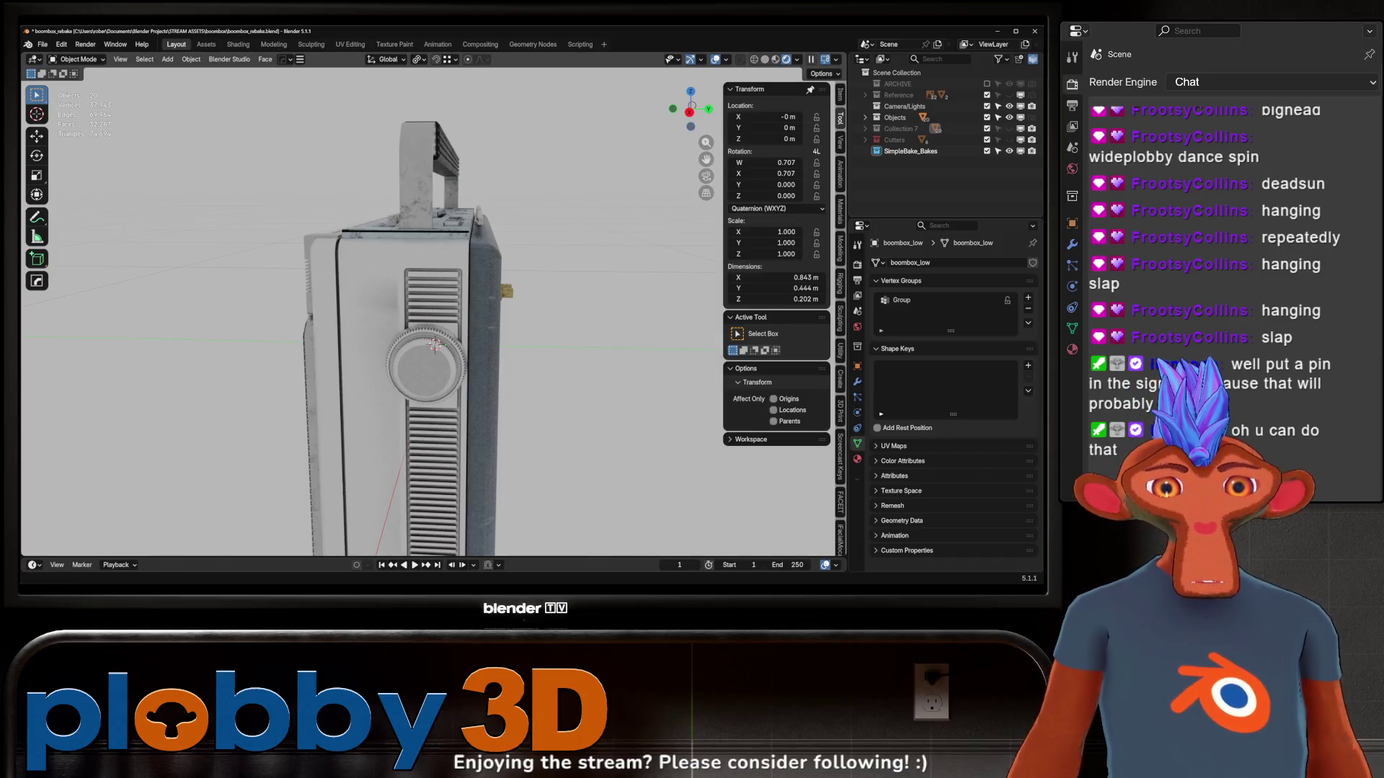
Switch to the Warudo editor and expand the SUBSCRIBER_EVENT group in the scene list
{"action": "key", "text": "alt+Tab"}
{"action": "scroll", "coordinate": [142, 394], "scroll_direction": "down", "scroll_amount": 5}
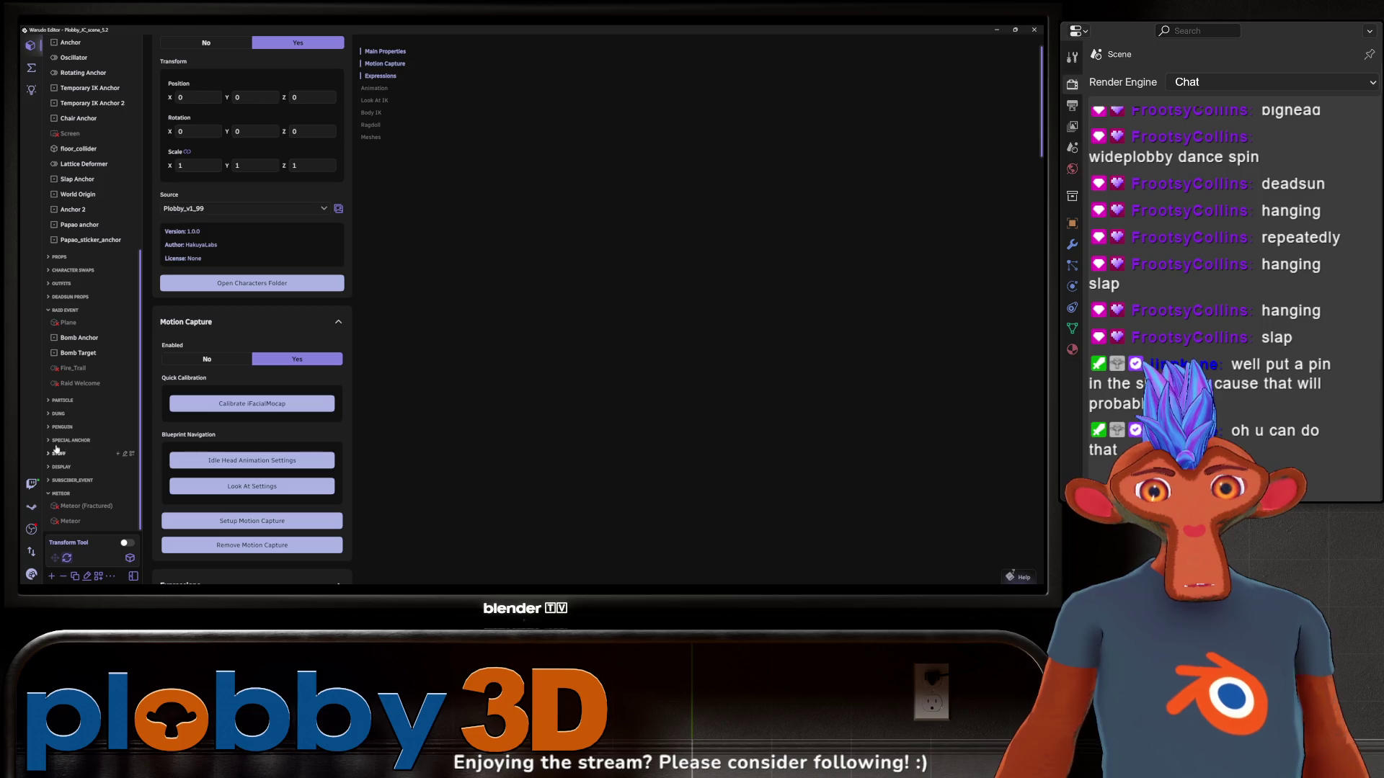
{"action": "left_click", "coordinate": [64, 484]}
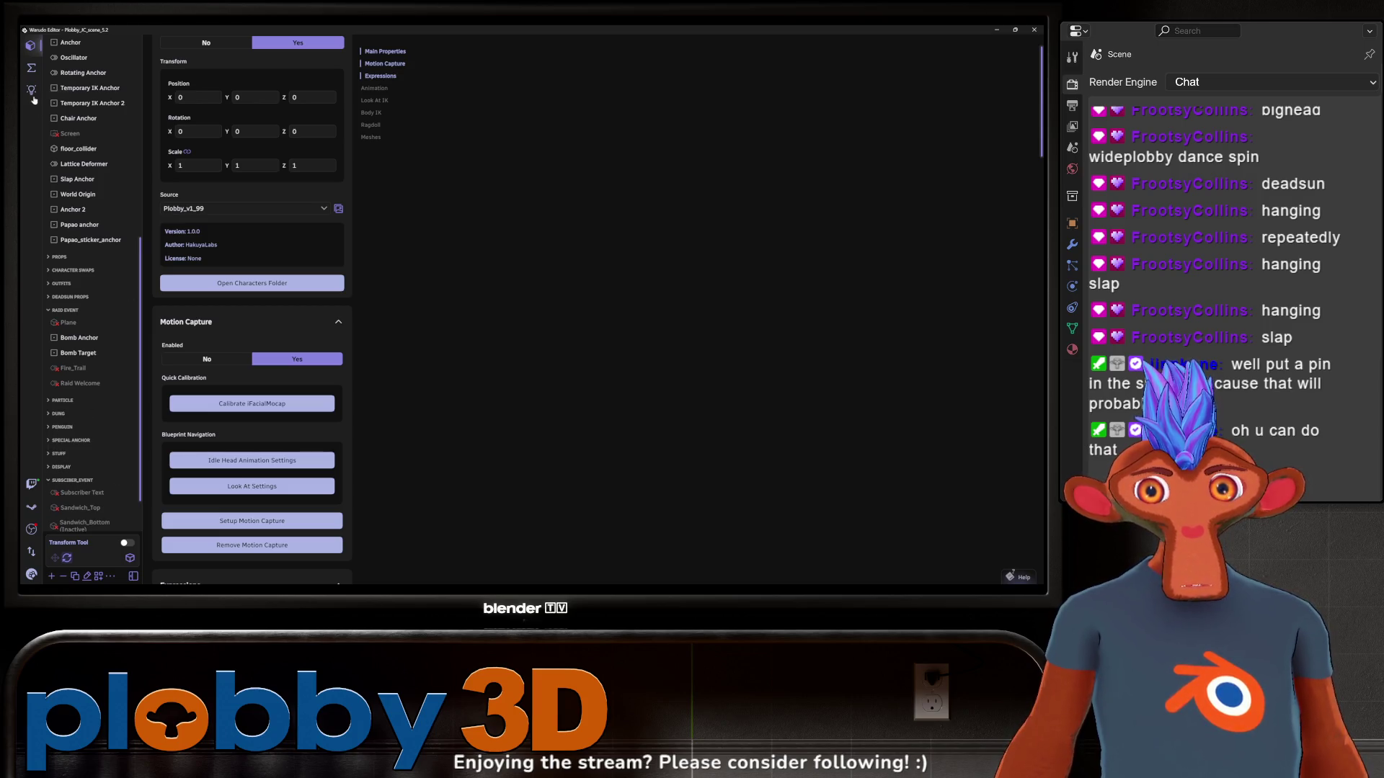
Test the Subscribe blueprint's thank-you alert with Invoke Flow, then display the Raid graph
{"action": "left_click", "coordinate": [31, 67]}
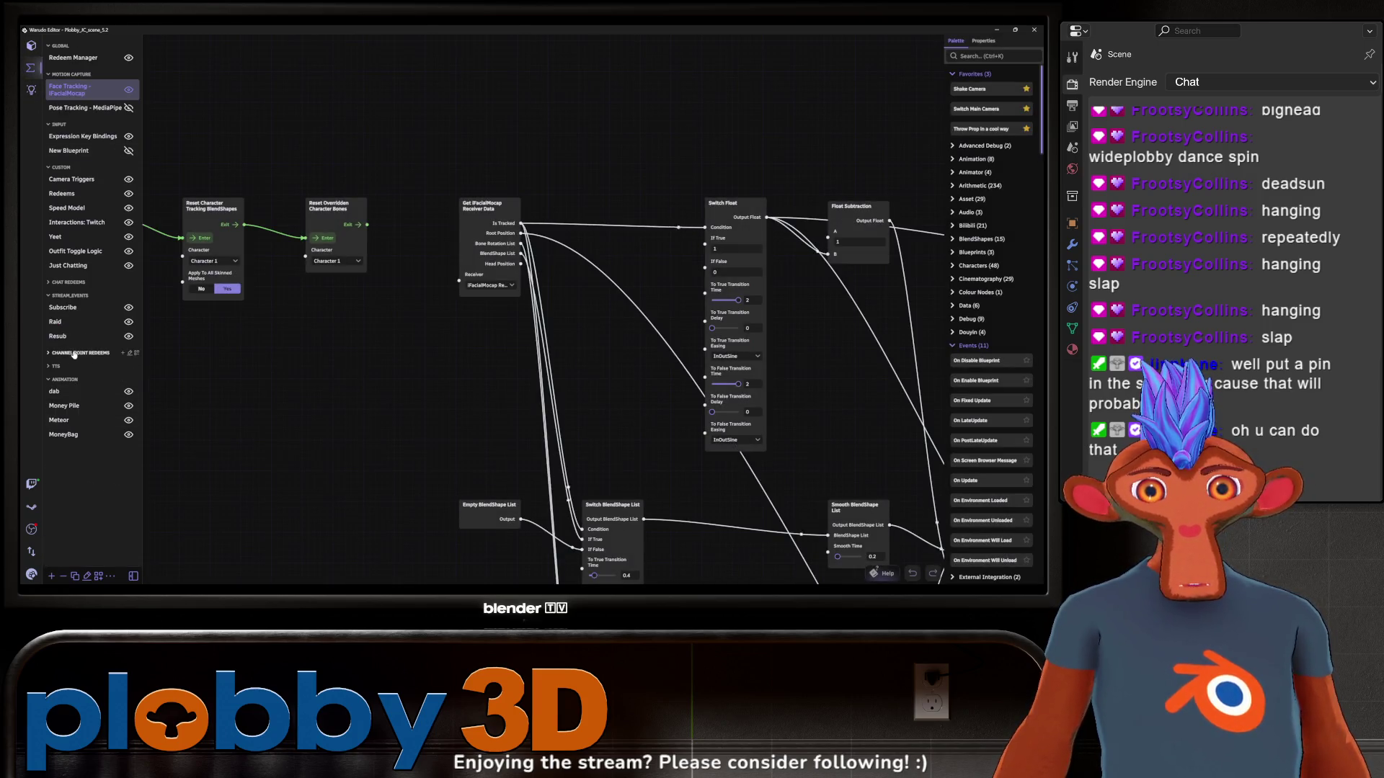
{"action": "left_click", "coordinate": [72, 308]}
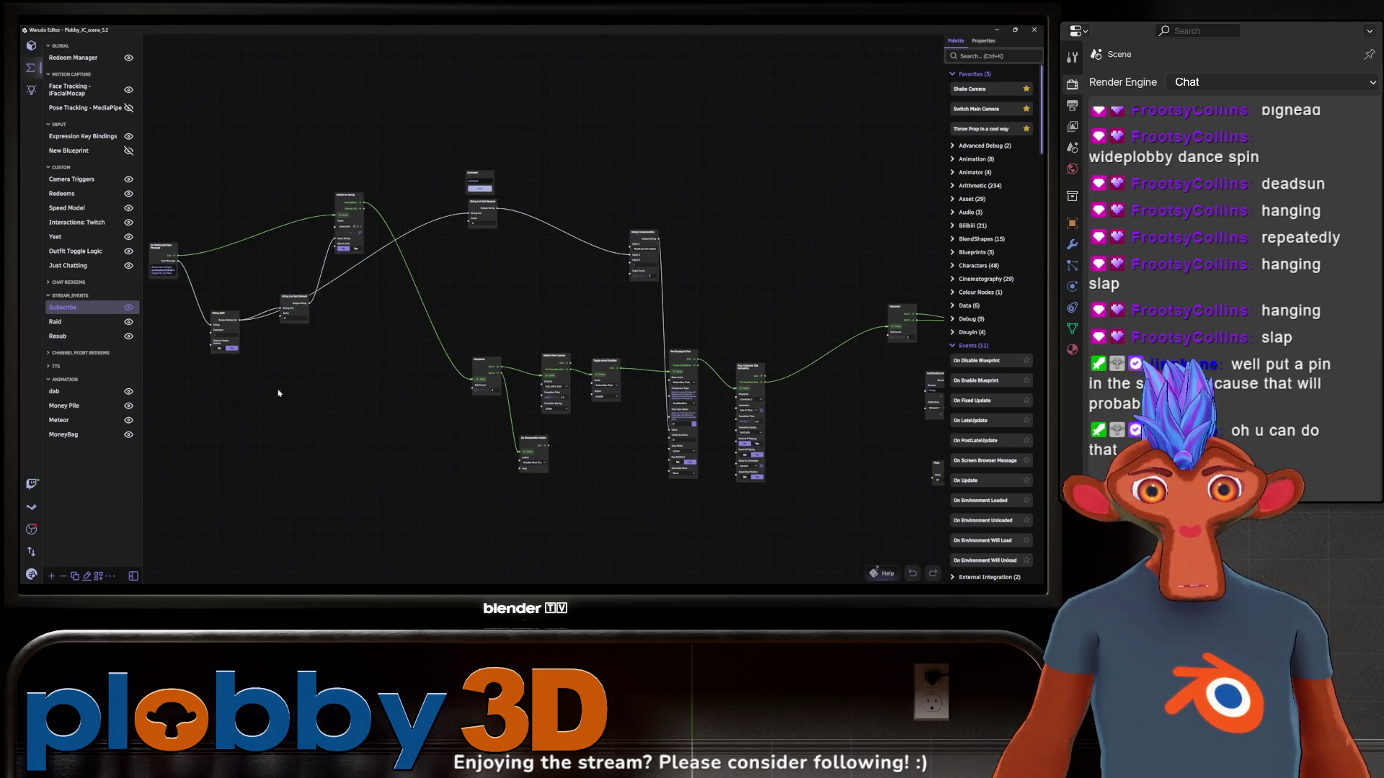
{"action": "scroll", "coordinate": [279, 393], "scroll_direction": "up", "scroll_amount": 3}
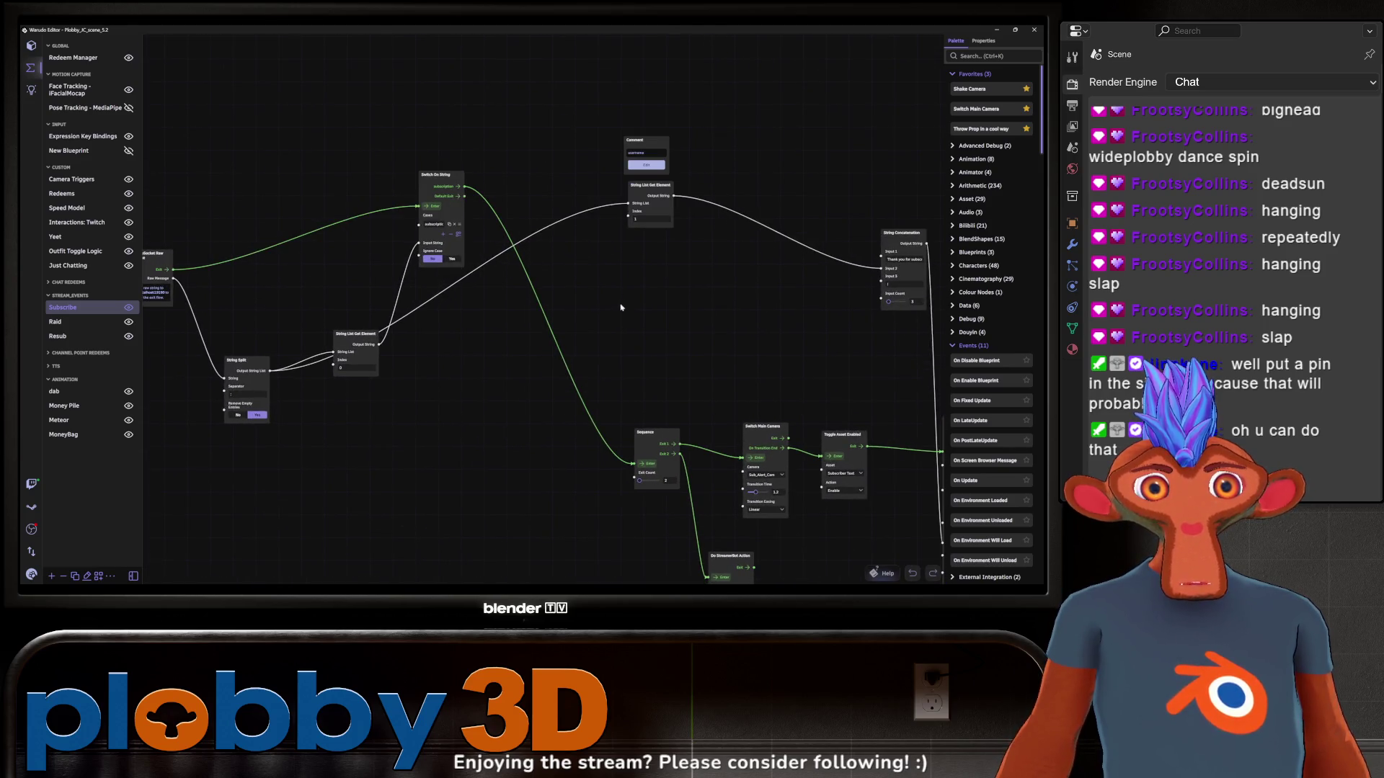
{"action": "left_click_drag", "start_coordinate": [620, 308], "coordinate": [548, 271]}
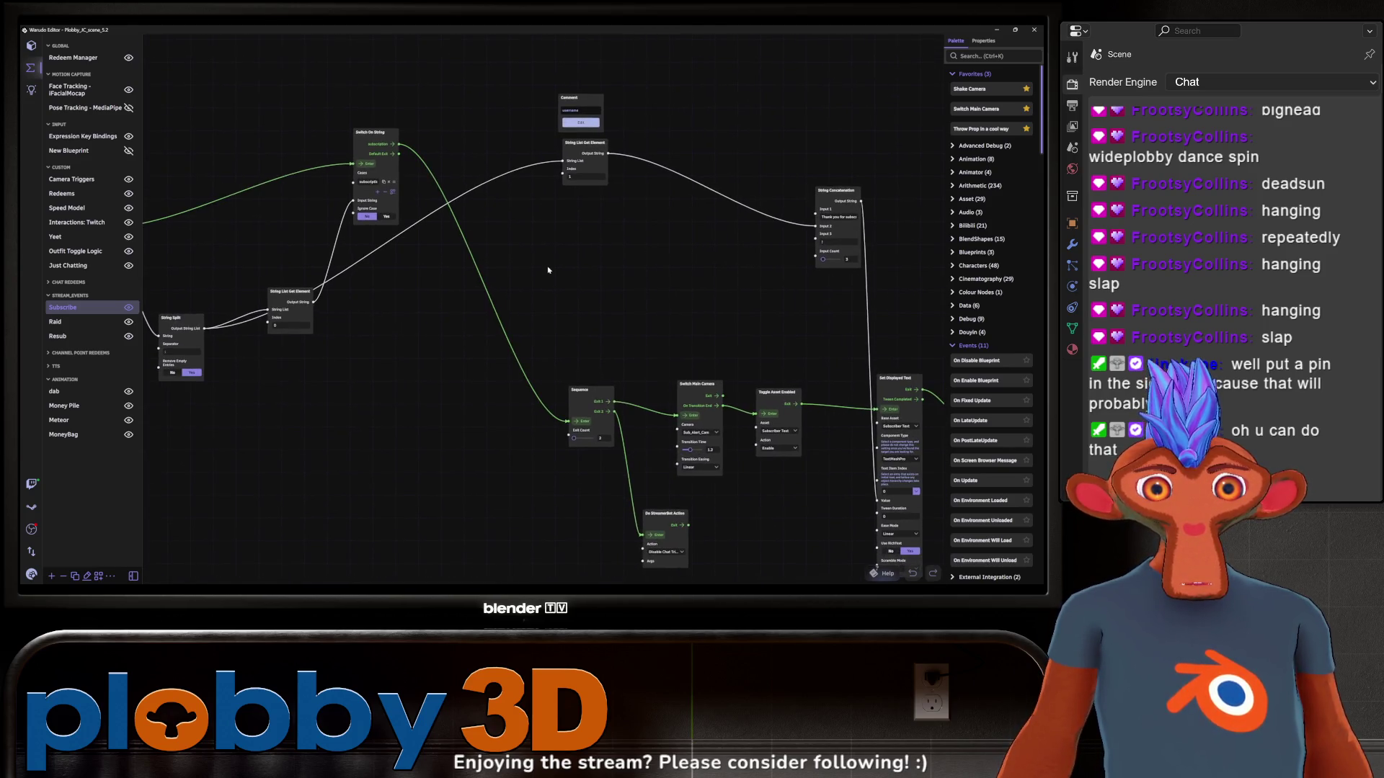
{"action": "left_click", "coordinate": [584, 424]}
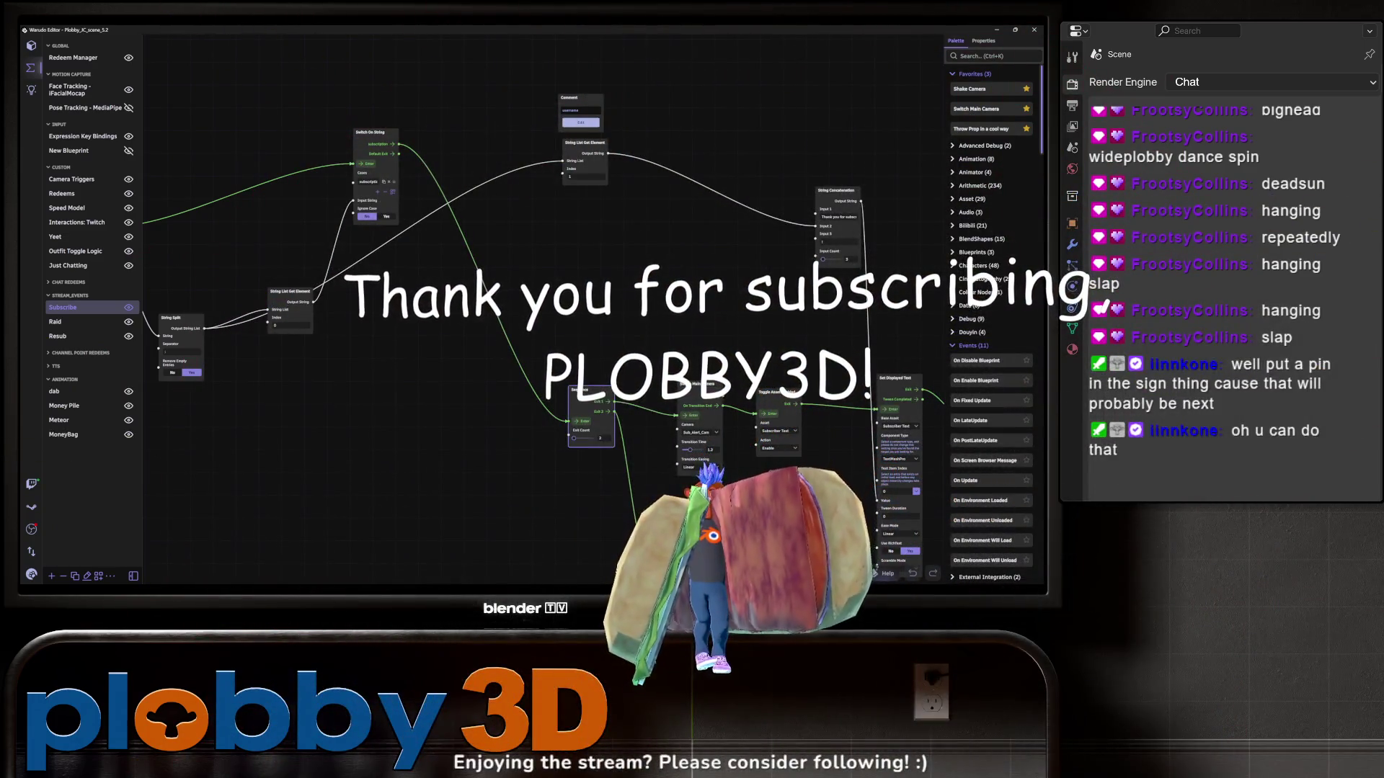
{"action": "left_click", "coordinate": [65, 322]}
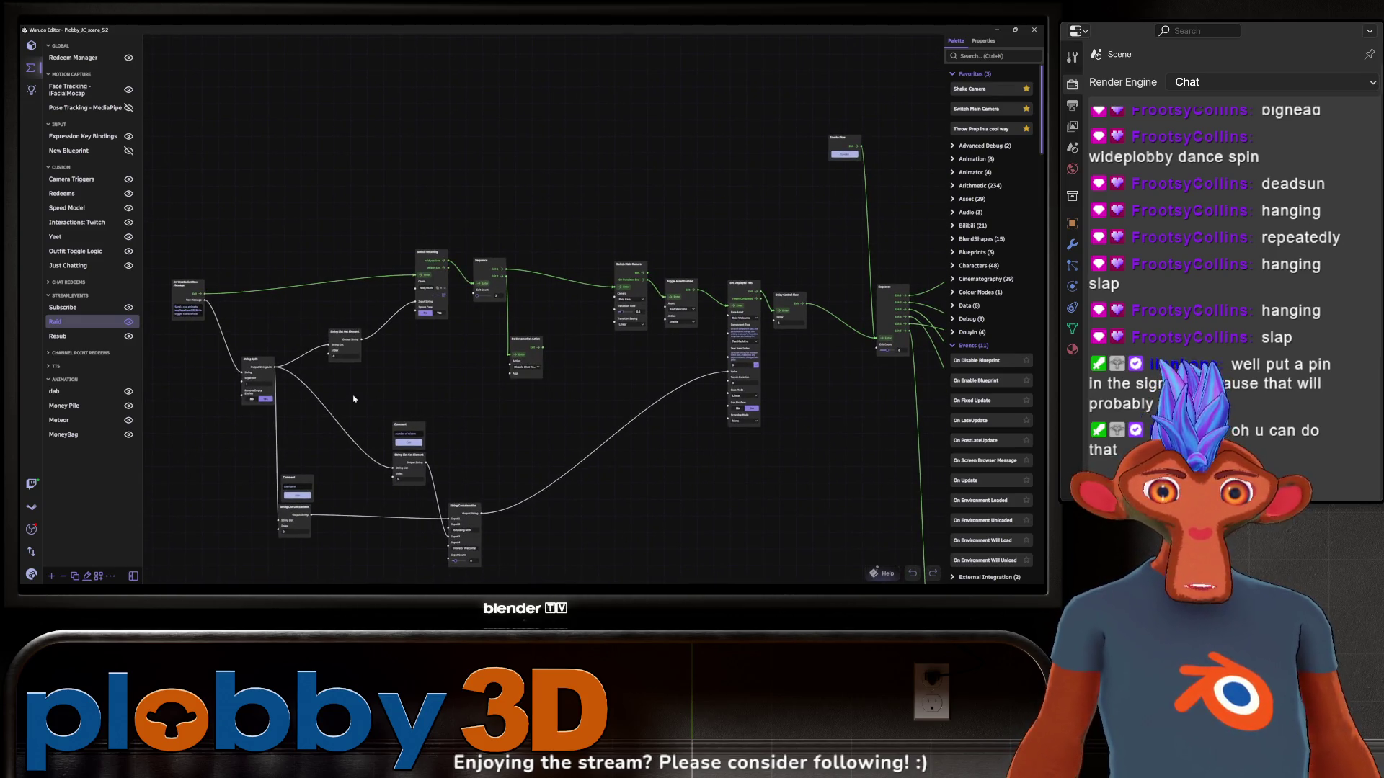
{"action": "scroll", "coordinate": [434, 282], "scroll_direction": "up", "scroll_amount": 2}
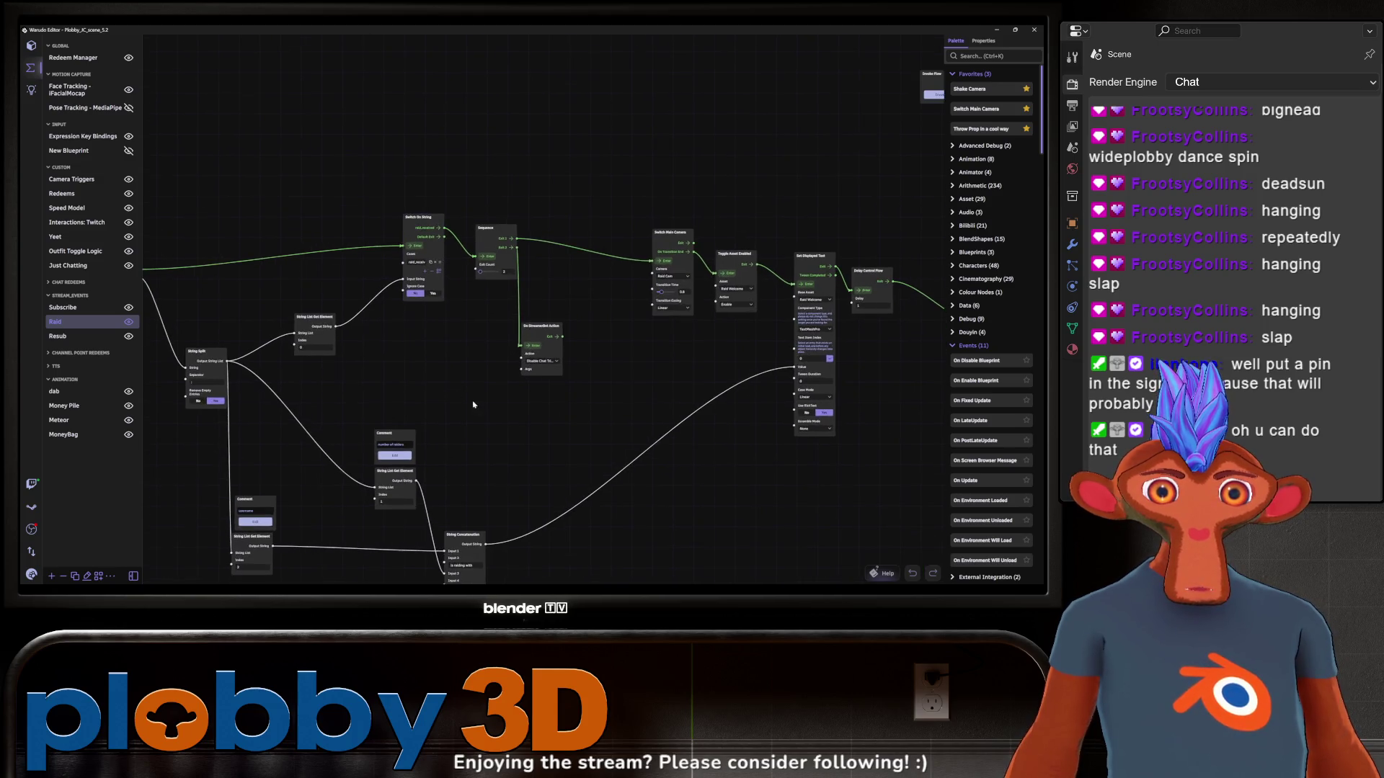
{"action": "left_click", "coordinate": [455, 225]}
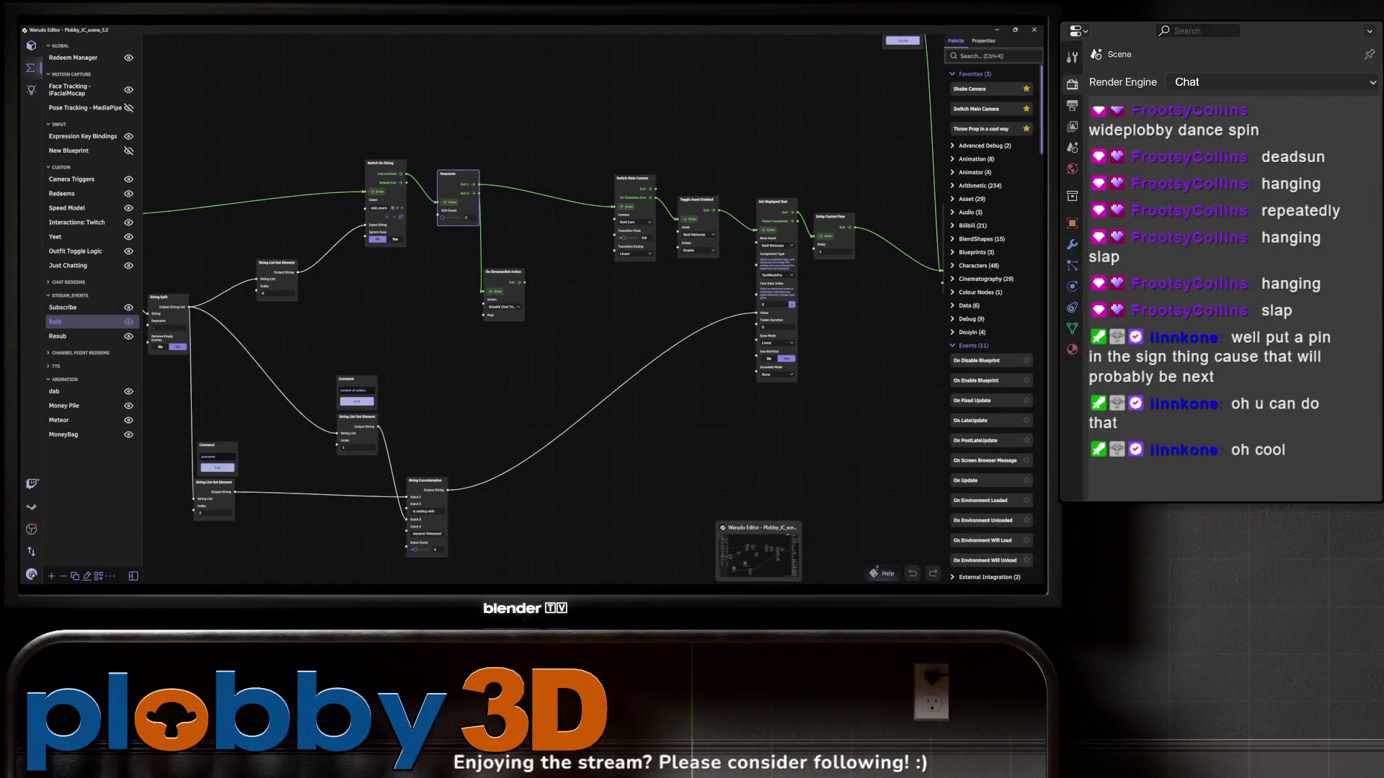
{"action": "scroll", "coordinate": [615, 564], "scroll_direction": "down", "scroll_amount": 10}
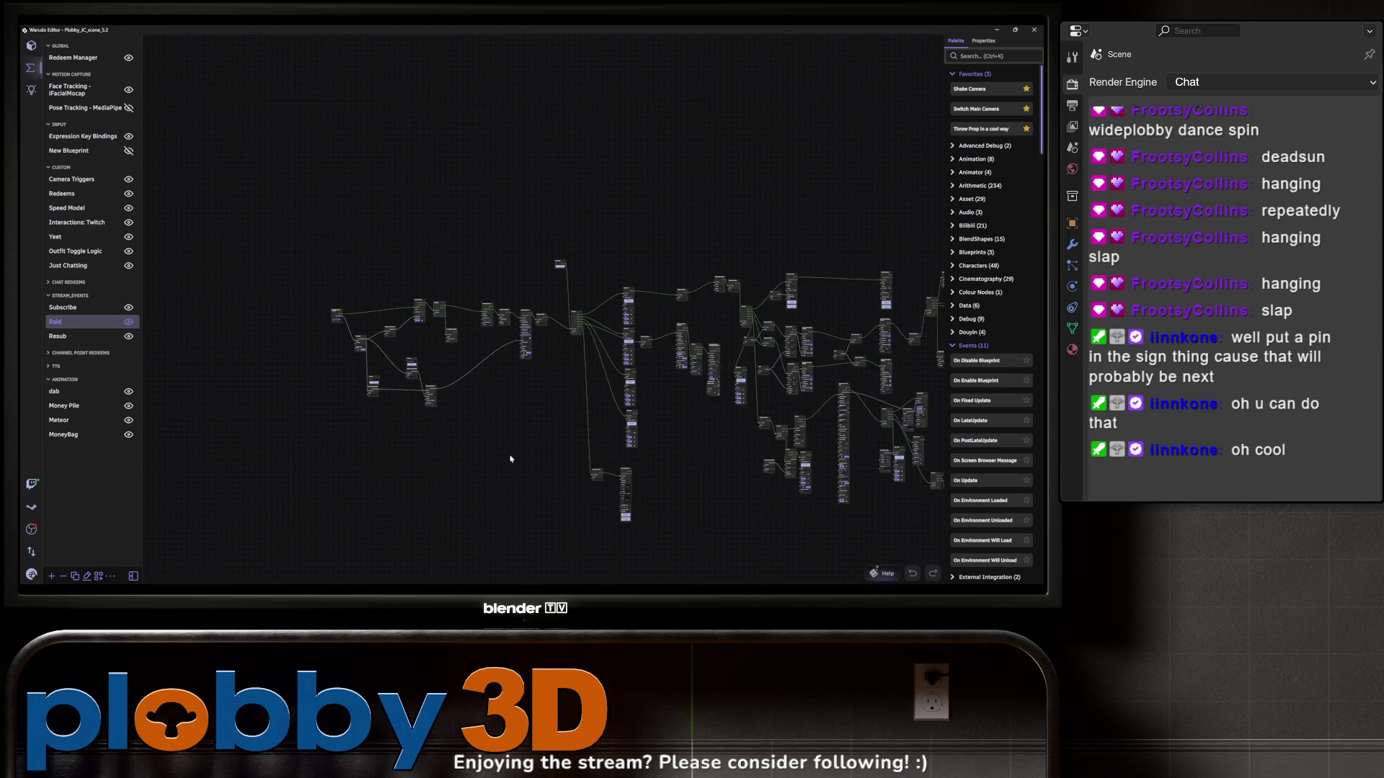
{"action": "scroll", "coordinate": [328, 422], "scroll_direction": "up", "scroll_amount": 5}
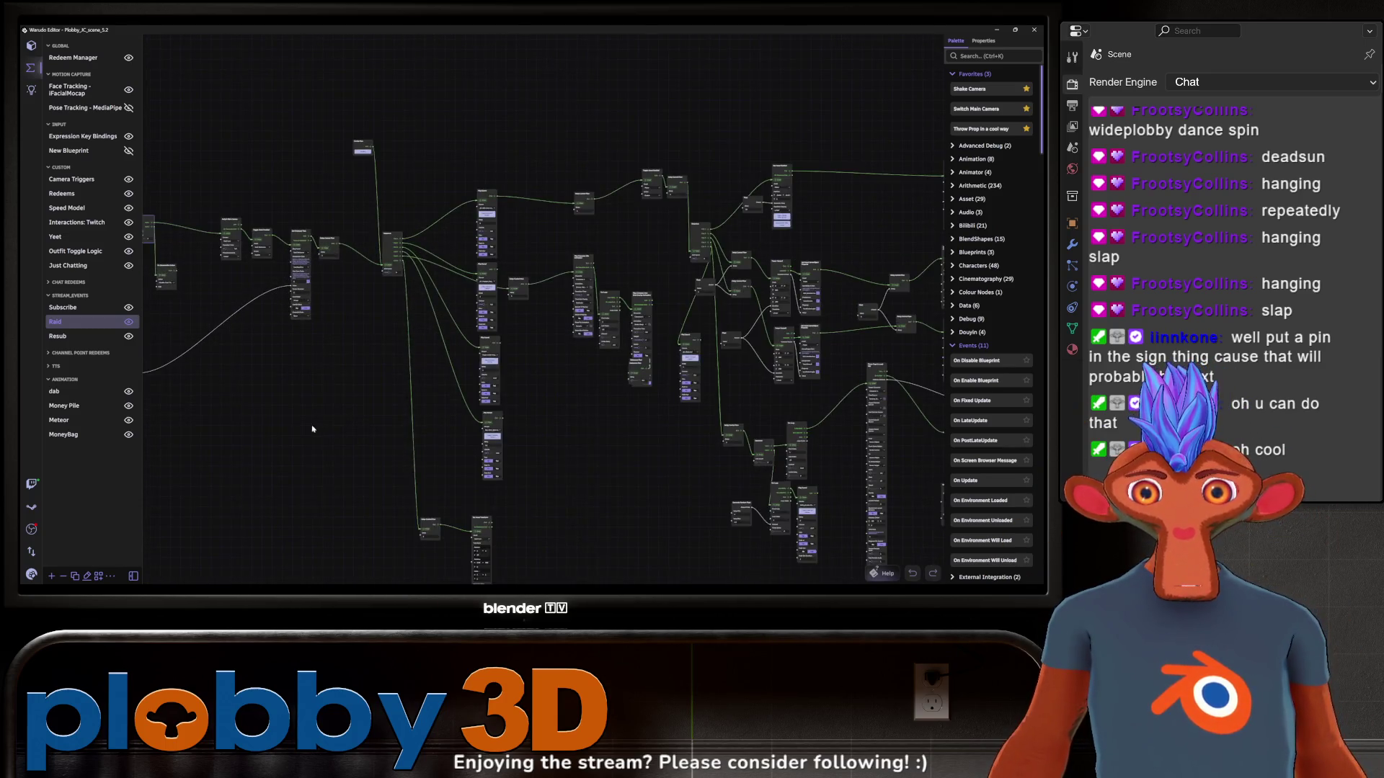
{"action": "scroll", "coordinate": [389, 468], "scroll_direction": "up", "scroll_amount": 3}
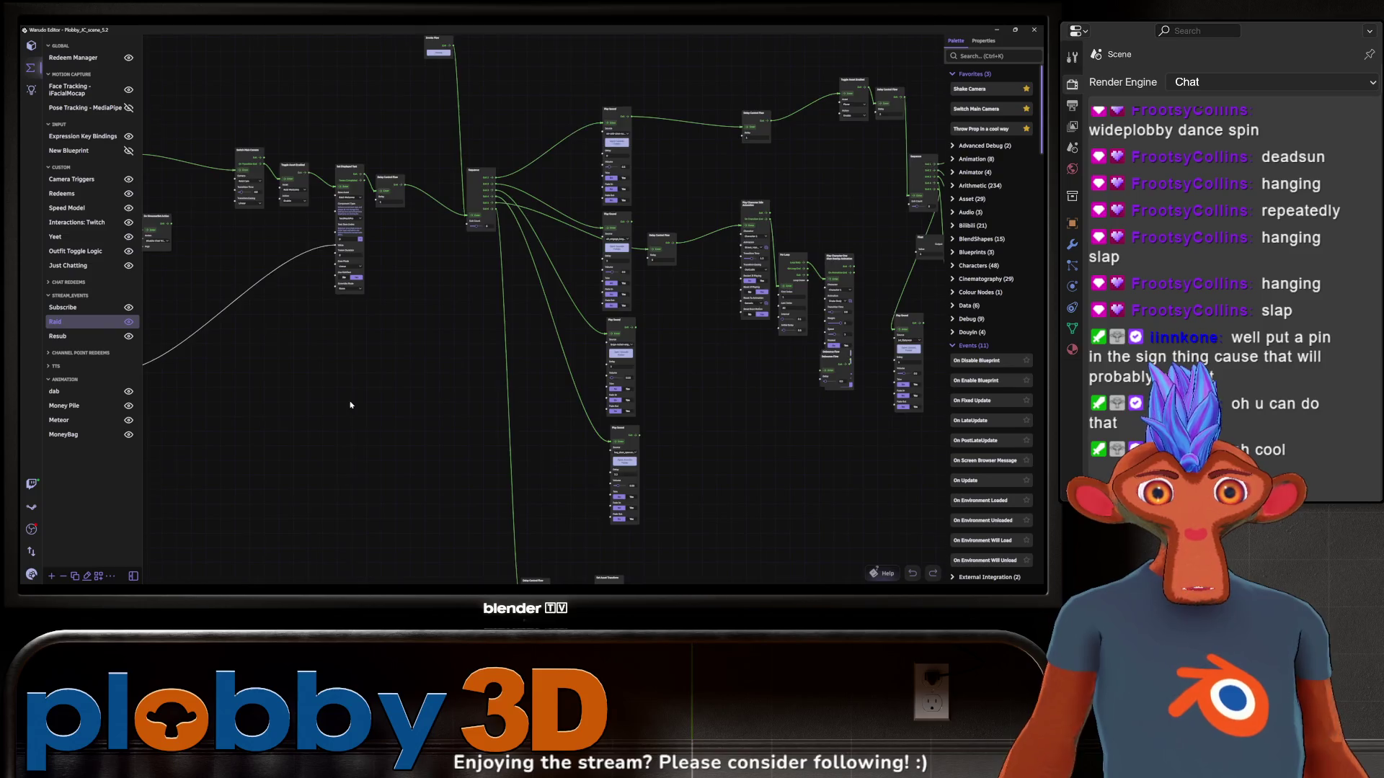
{"action": "scroll", "coordinate": [340, 403], "scroll_direction": "down", "scroll_amount": 3}
{"action": "scroll", "coordinate": [343, 376], "scroll_direction": "up", "scroll_amount": 3}
{"action": "scroll", "coordinate": [343, 376], "scroll_direction": "down", "scroll_amount": 4}
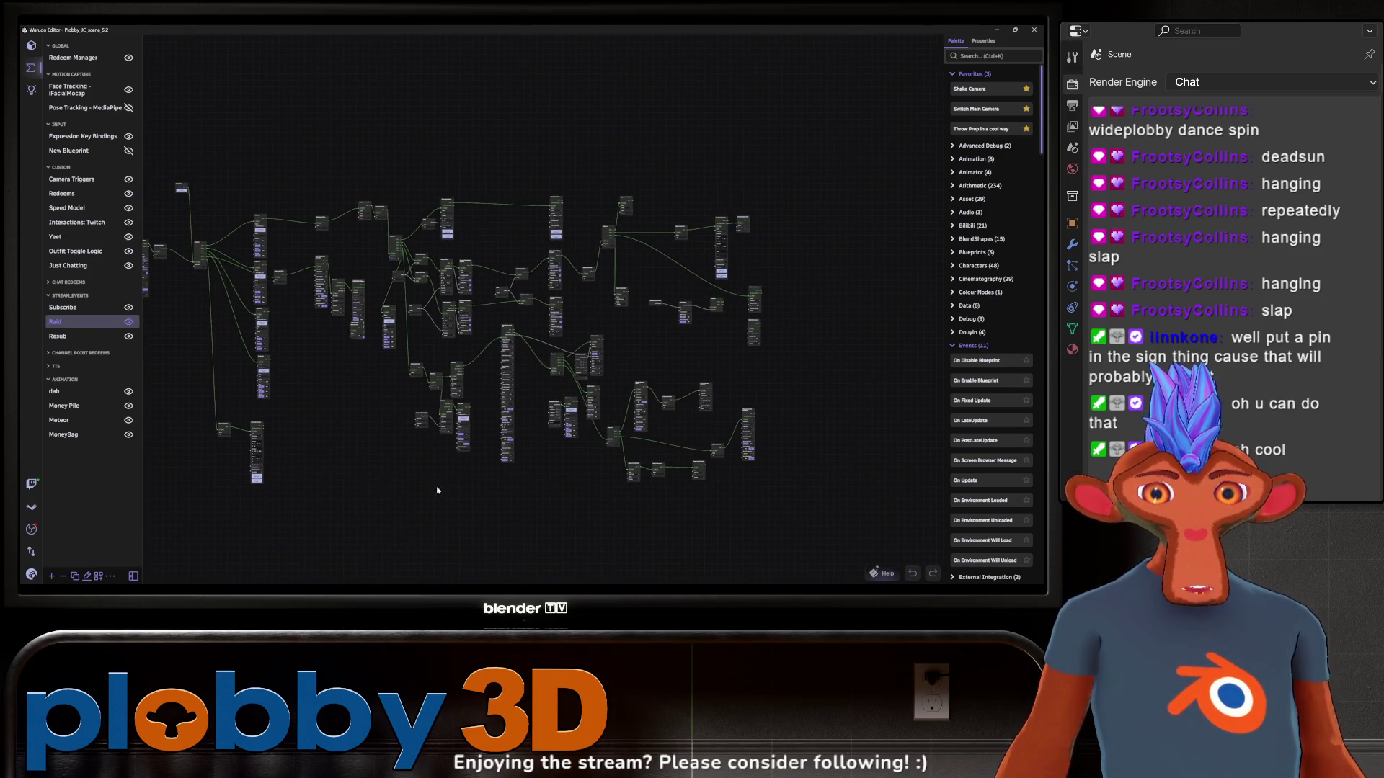
{"action": "scroll", "coordinate": [346, 463], "scroll_direction": "up", "scroll_amount": 5}
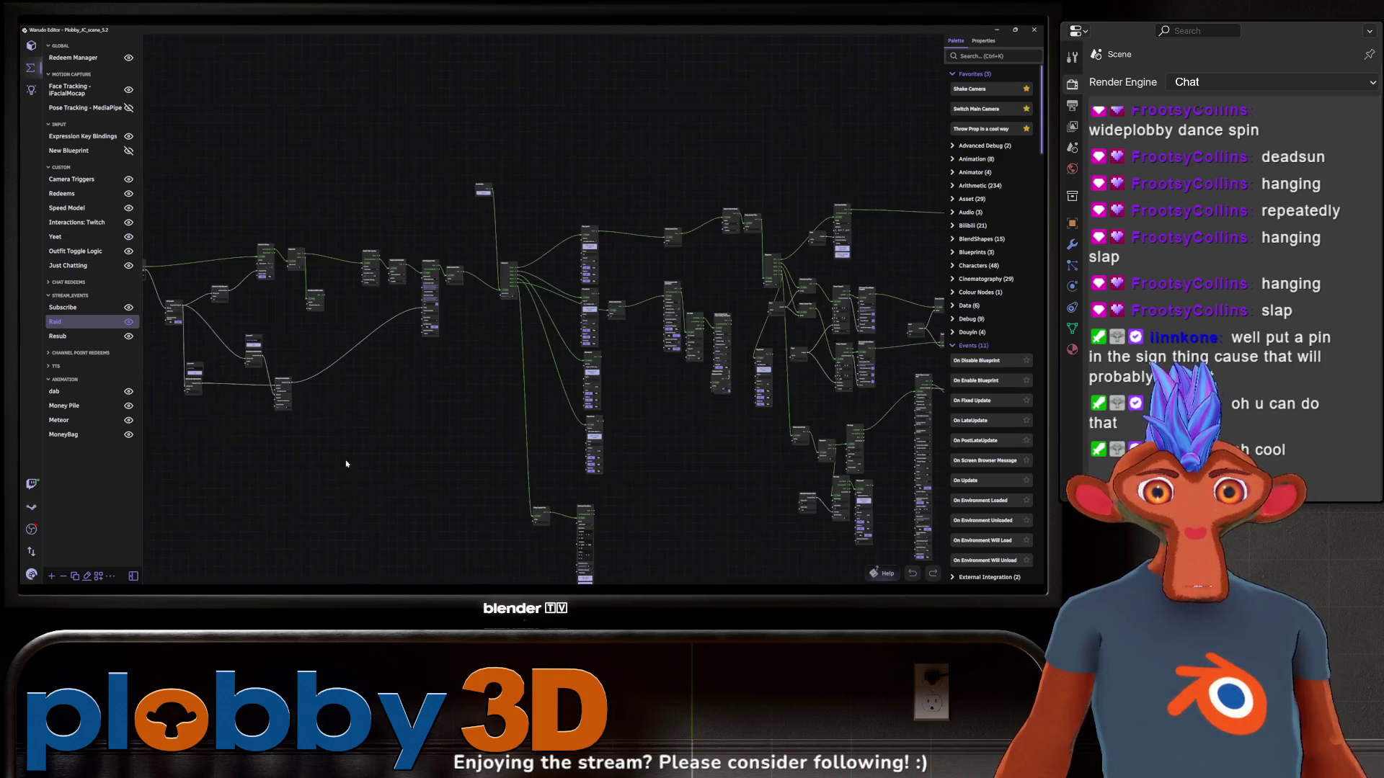
{"action": "scroll", "coordinate": [392, 495], "scroll_direction": "down", "scroll_amount": 3}
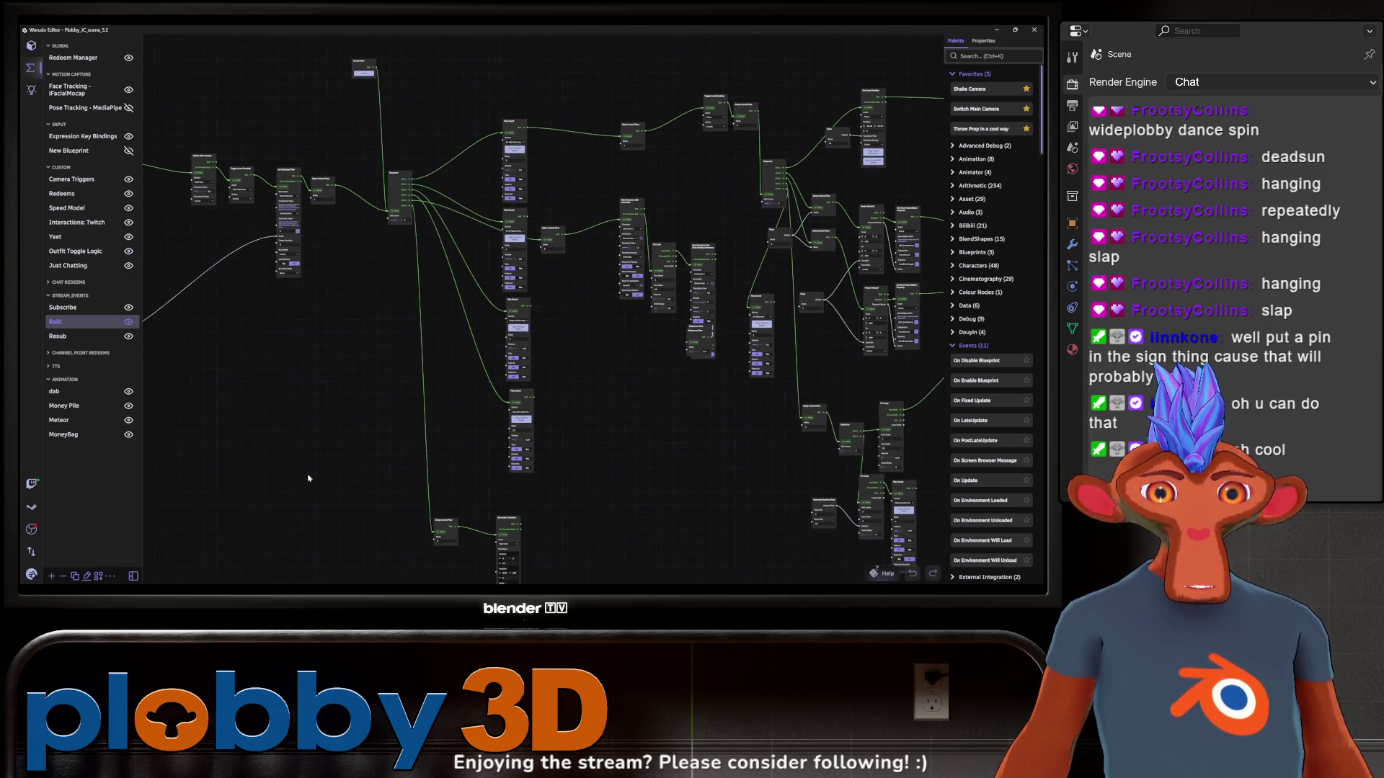
{"action": "scroll", "coordinate": [309, 478], "scroll_direction": "up", "scroll_amount": 4}
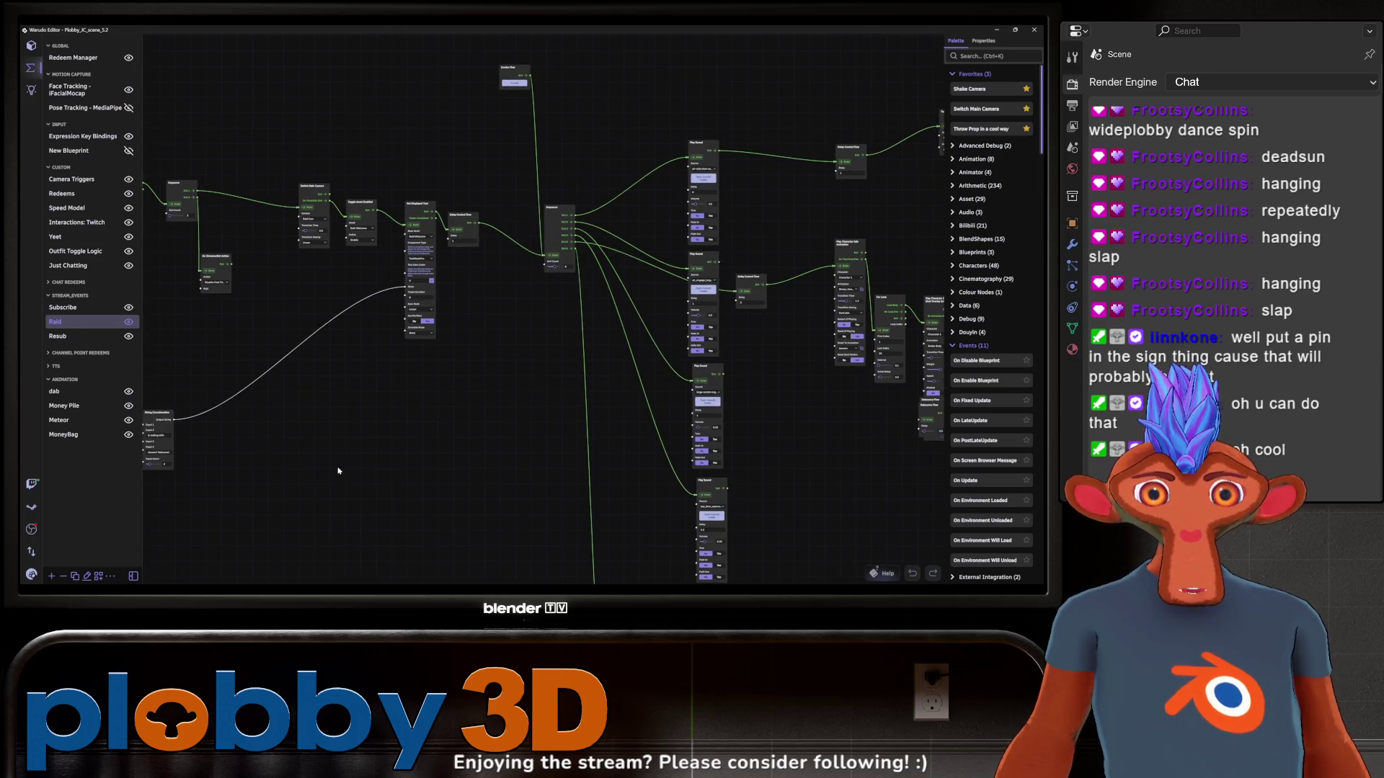
{"action": "scroll", "coordinate": [347, 454], "scroll_direction": "down", "scroll_amount": 1}
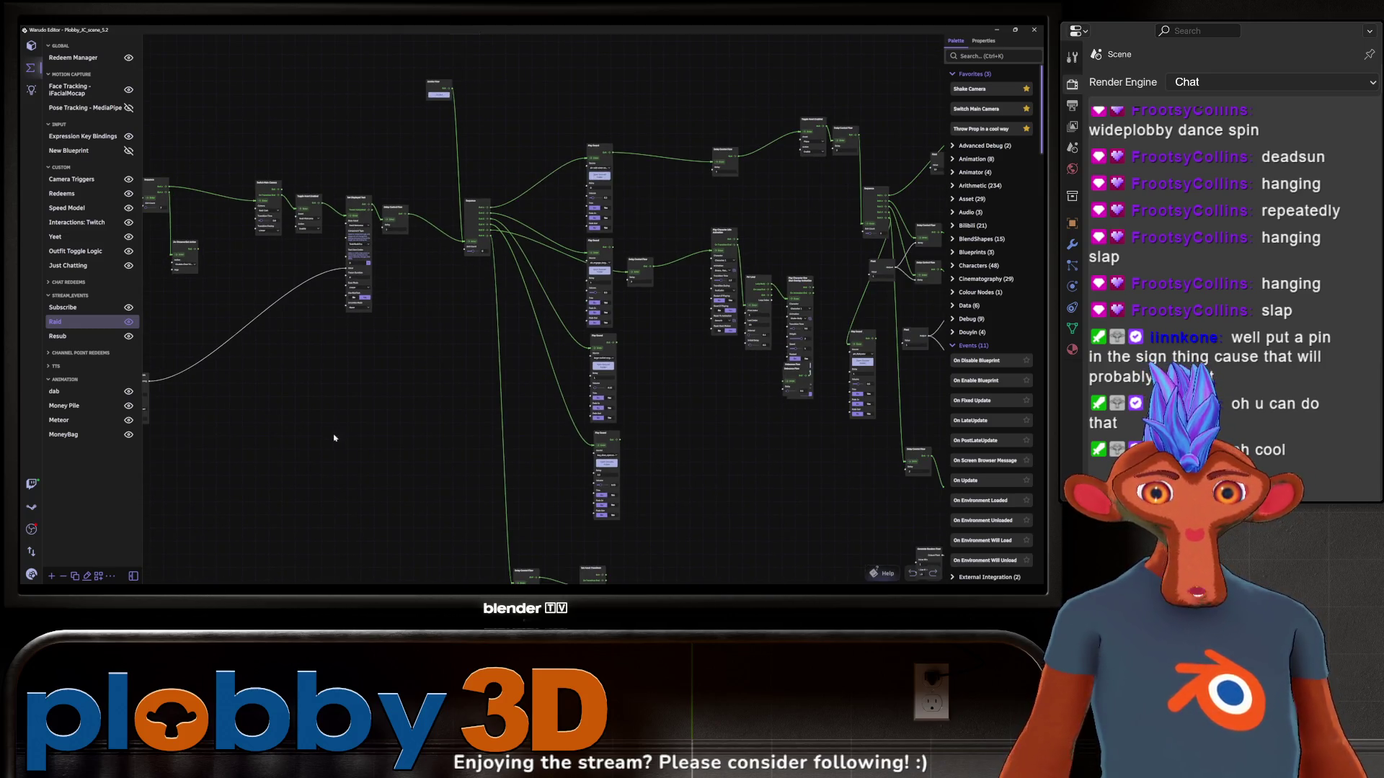
{"action": "scroll", "coordinate": [334, 438], "scroll_direction": "down", "scroll_amount": 3}
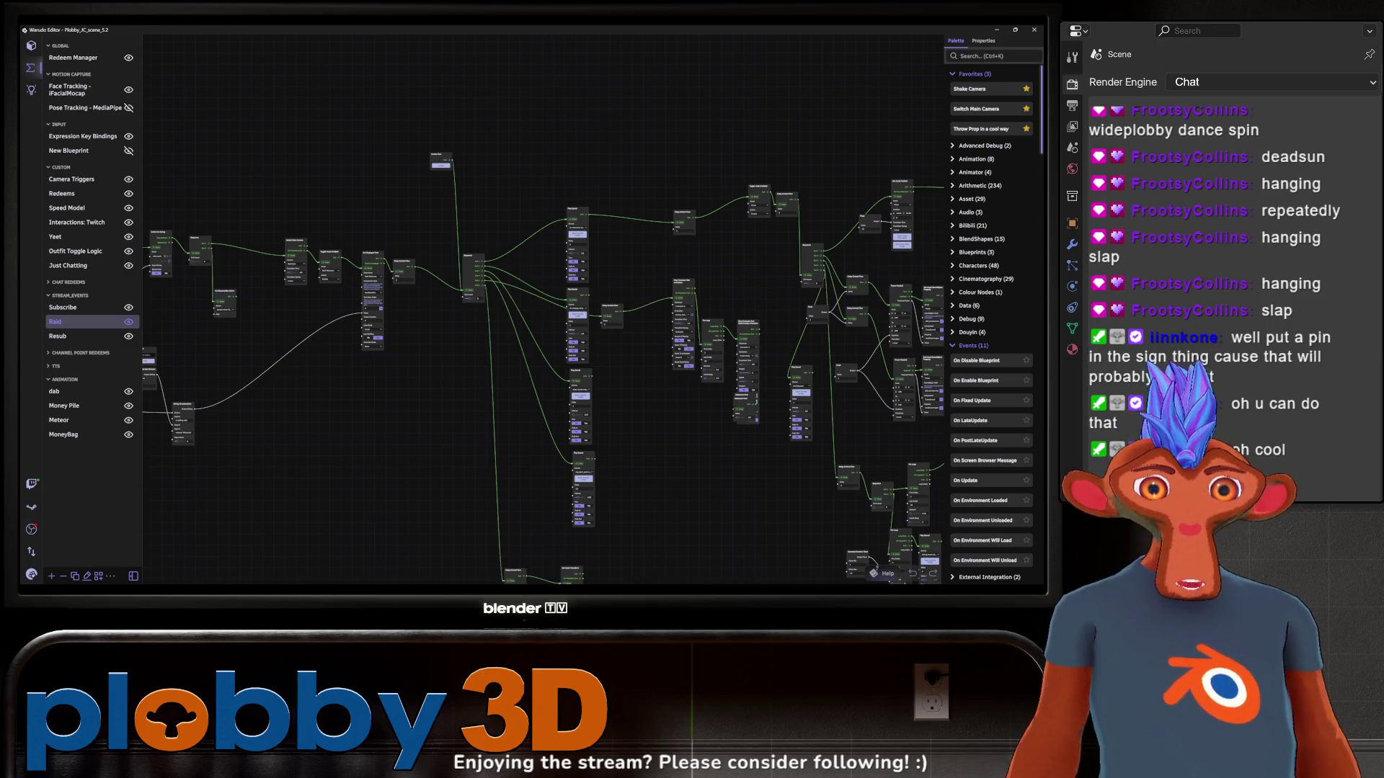
Switch from Warudo back to the boombox model in Blender
{"action": "key", "text": "alt+Tab"}
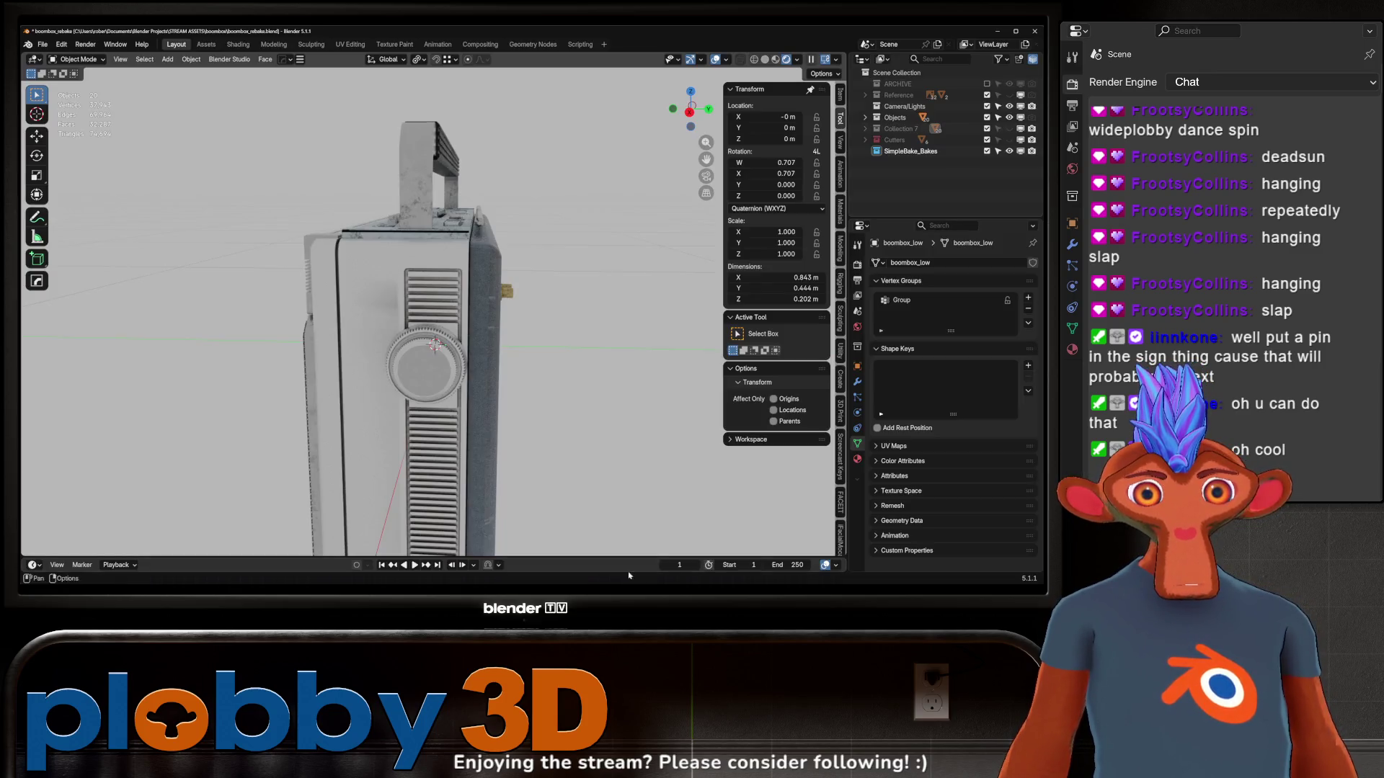
{"action": "scroll", "coordinate": [438, 296], "scroll_direction": "down", "scroll_amount": 3}
{"action": "mouse_move", "coordinate": [469, 295]}
{"action": "middle_mouse_down"}
{"action": "mouse_move", "coordinate": [438, 296]}
{"action": "mouse_move", "coordinate": [322, 382]}
{"action": "mouse_move", "coordinate": [325, 355]}
{"action": "mouse_move", "coordinate": [486, 253]}
{"action": "mouse_move", "coordinate": [308, 286]}
{"action": "mouse_move", "coordinate": [386, 310]}
{"action": "mouse_move", "coordinate": [344, 296]}
{"action": "mouse_move", "coordinate": [388, 264]}
{"action": "mouse_move", "coordinate": [327, 308]}
{"action": "mouse_move", "coordinate": [403, 295]}
{"action": "mouse_move", "coordinate": [238, 256]}
{"action": "middle_mouse_up"}
{"action": "scroll", "coordinate": [479, 252], "scroll_direction": "down", "scroll_amount": 3}
{"action": "scroll", "coordinate": [360, 278], "scroll_direction": "up", "scroll_amount": 4}
{"action": "scroll", "coordinate": [386, 310], "scroll_direction": "down", "scroll_amount": 3}
{"action": "scroll", "coordinate": [386, 310], "scroll_direction": "up", "scroll_amount": 2}
{"action": "scroll", "coordinate": [368, 302], "scroll_direction": "up", "scroll_amount": 3}
{"action": "scroll", "coordinate": [344, 297], "scroll_direction": "down", "scroll_amount": 3}
{"action": "scroll", "coordinate": [364, 282], "scroll_direction": "up", "scroll_amount": 4}
{"action": "scroll", "coordinate": [372, 275], "scroll_direction": "down", "scroll_amount": 3}
{"action": "scroll", "coordinate": [382, 299], "scroll_direction": "up", "scroll_amount": 3}
{"action": "scroll", "coordinate": [238, 255], "scroll_direction": "down", "scroll_amount": 3}
{"action": "scroll", "coordinate": [210, 245], "scroll_direction": "up", "scroll_amount": 3}
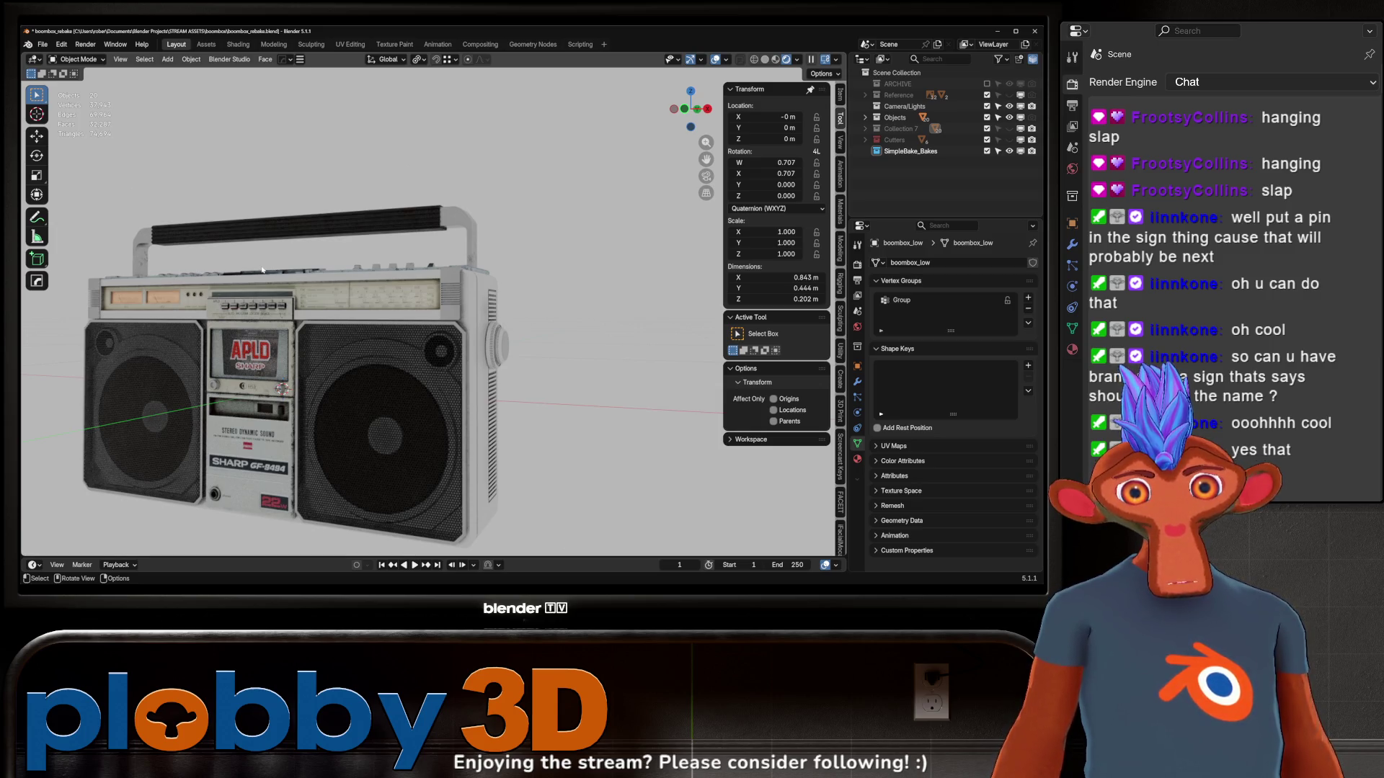
{"action": "middle_click_drag", "start_coordinate": [547, 216], "coordinate": [404, 303]}
Orbit and zoom to view the boombox front, its back panel, then the front again
{"action": "scroll", "coordinate": [314, 349], "scroll_direction": "up", "scroll_amount": 5}
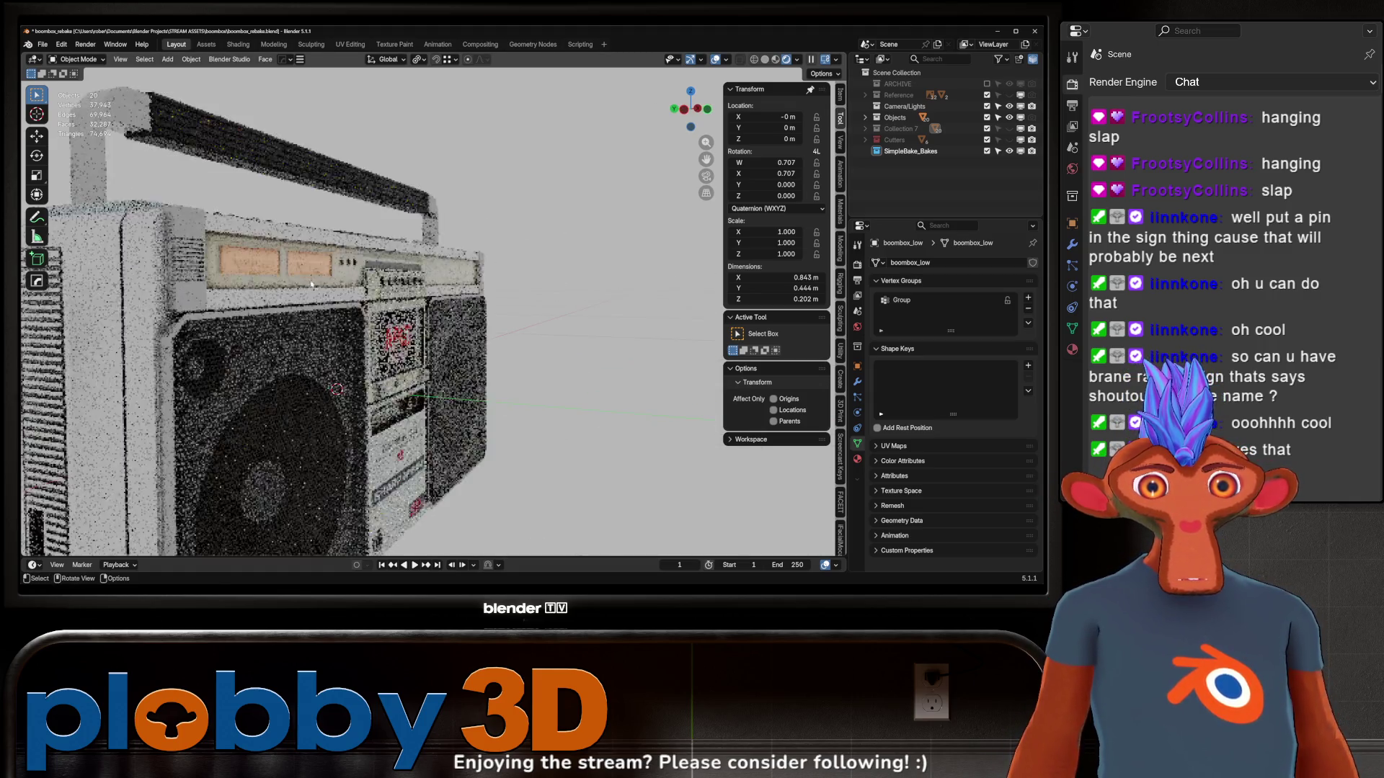
{"action": "mouse_move", "coordinate": [314, 349]}
{"action": "middle_mouse_down"}
{"action": "mouse_move", "coordinate": [367, 258]}
{"action": "mouse_move", "coordinate": [377, 148]}
{"action": "mouse_move", "coordinate": [363, 166]}
{"action": "mouse_move", "coordinate": [302, 155]}
{"action": "mouse_move", "coordinate": [288, 178]}
{"action": "mouse_move", "coordinate": [302, 184]}
{"action": "middle_mouse_up"}
{"action": "scroll", "coordinate": [302, 185], "scroll_direction": "up", "scroll_amount": 2}
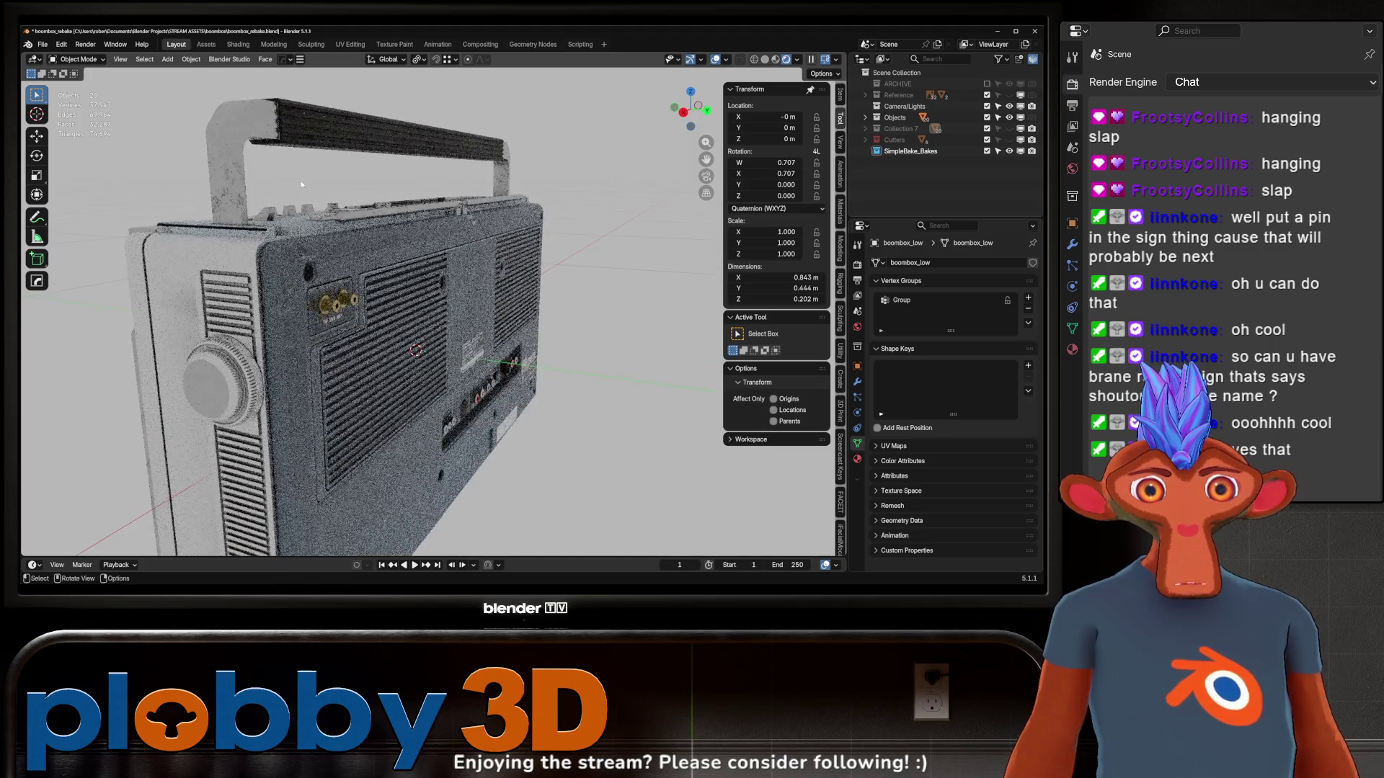
{"action": "scroll", "coordinate": [416, 246], "scroll_direction": "up", "scroll_amount": 2}
{"action": "middle_click_drag", "start_coordinate": [416, 245], "coordinate": [333, 245]}
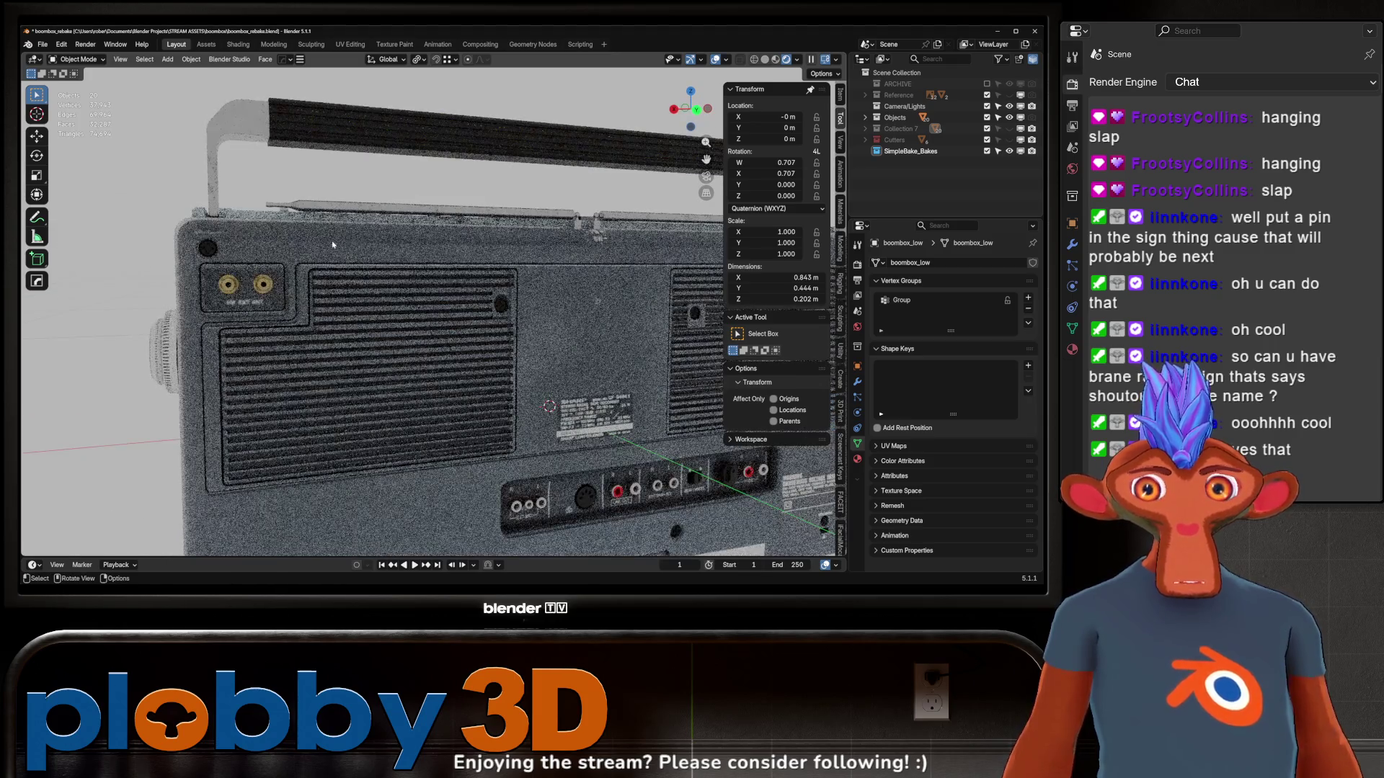
{"action": "middle_click_drag", "start_coordinate": [359, 296], "coordinate": [495, 239]}
Return to the Warudo editor's Raid blueprint graph from the taskbar preview
{"action": "scroll", "coordinate": [494, 239], "scroll_direction": "down", "scroll_amount": 5}
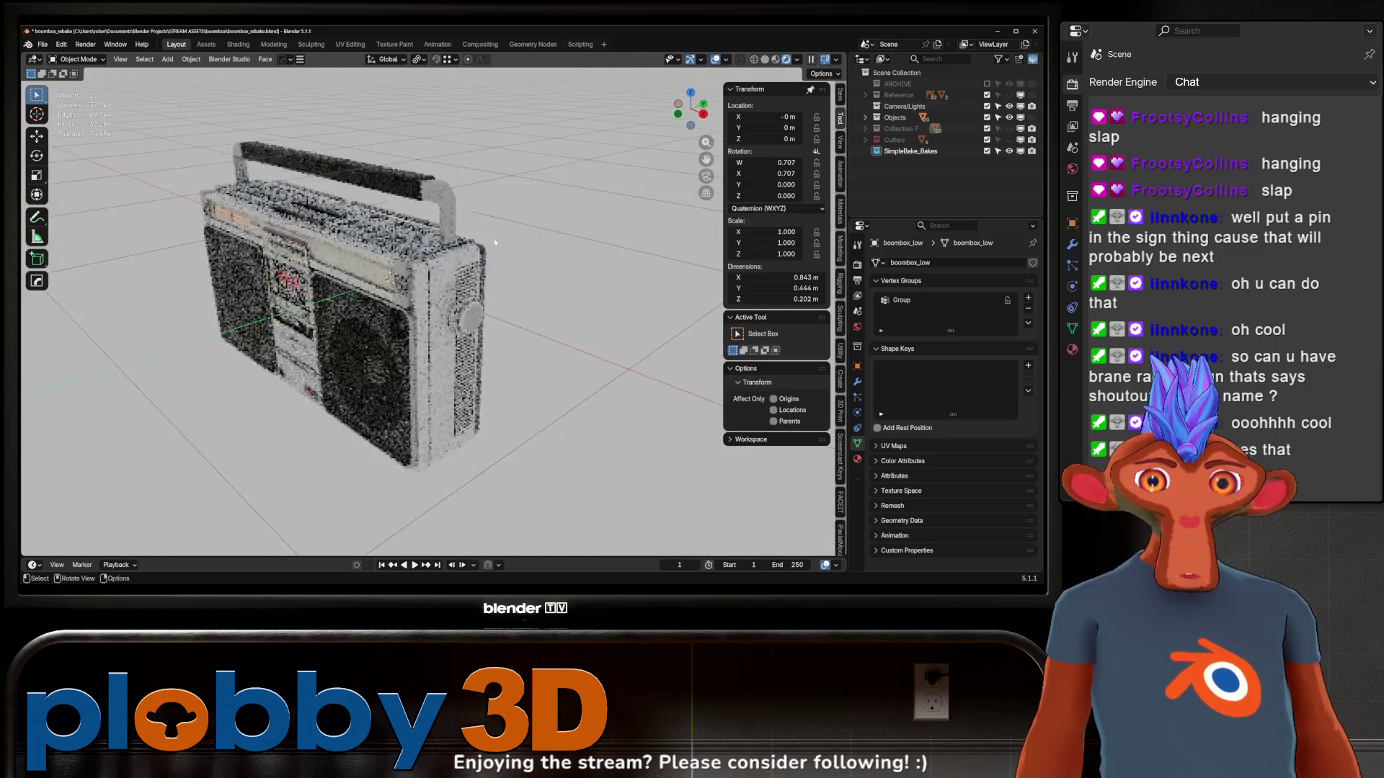
{"action": "scroll", "coordinate": [376, 169], "scroll_direction": "up", "scroll_amount": 4}
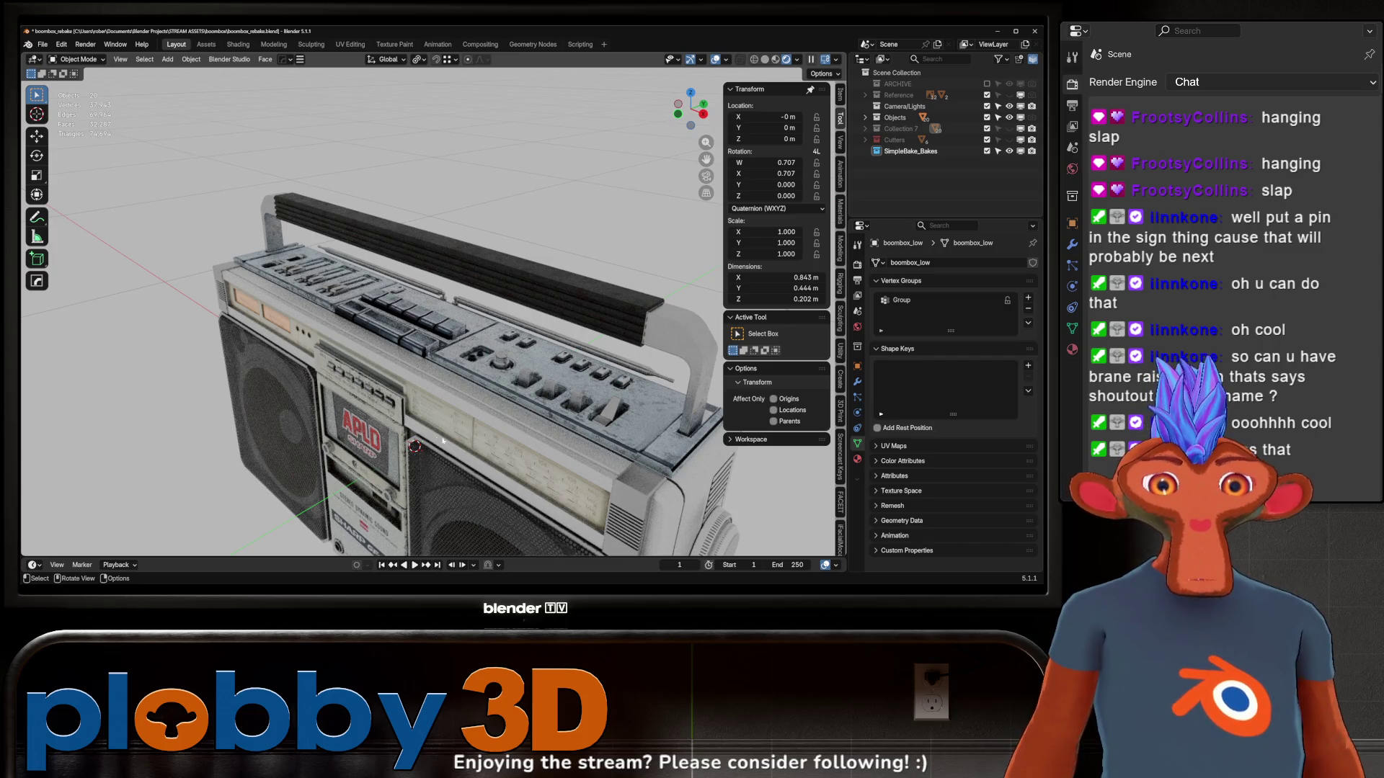
{"action": "mouse_move", "coordinate": [777, 589]}
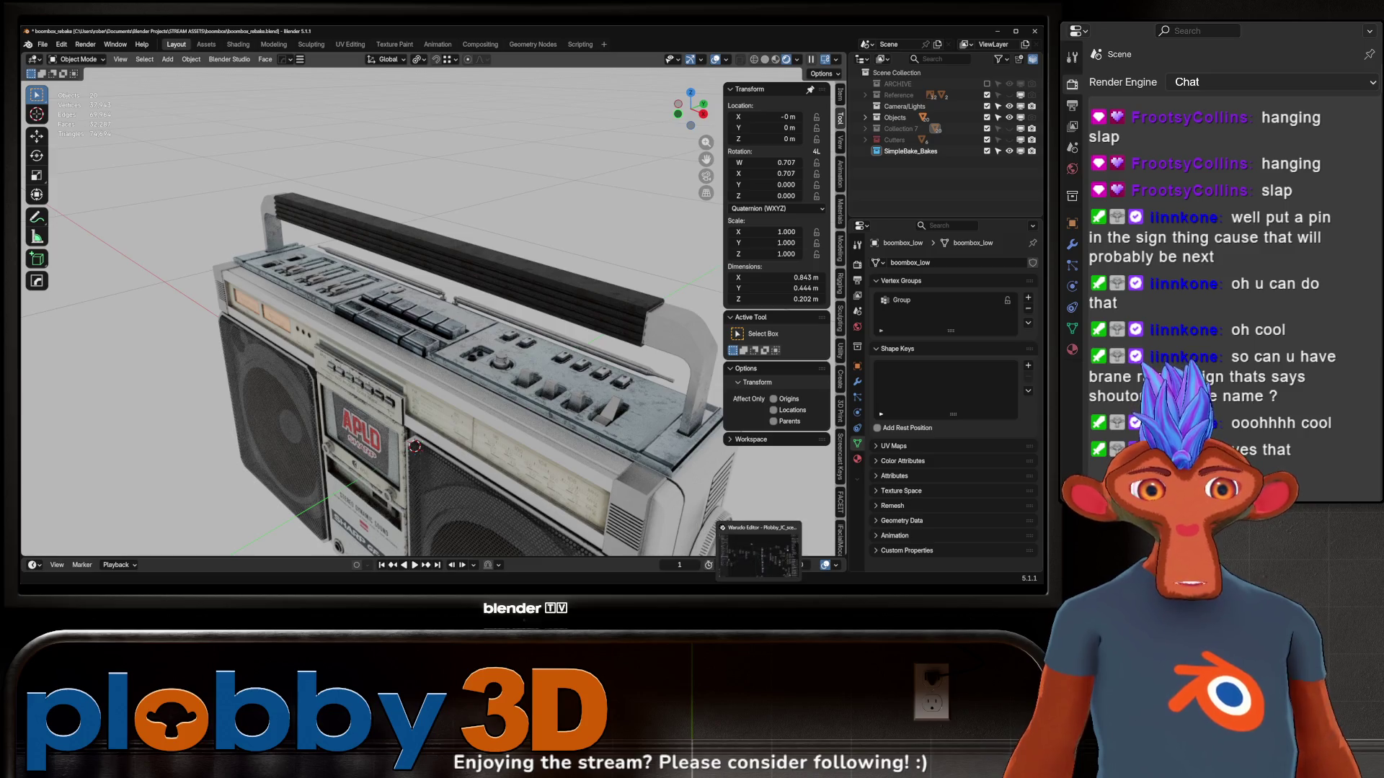
{"action": "left_click", "coordinate": [758, 552]}
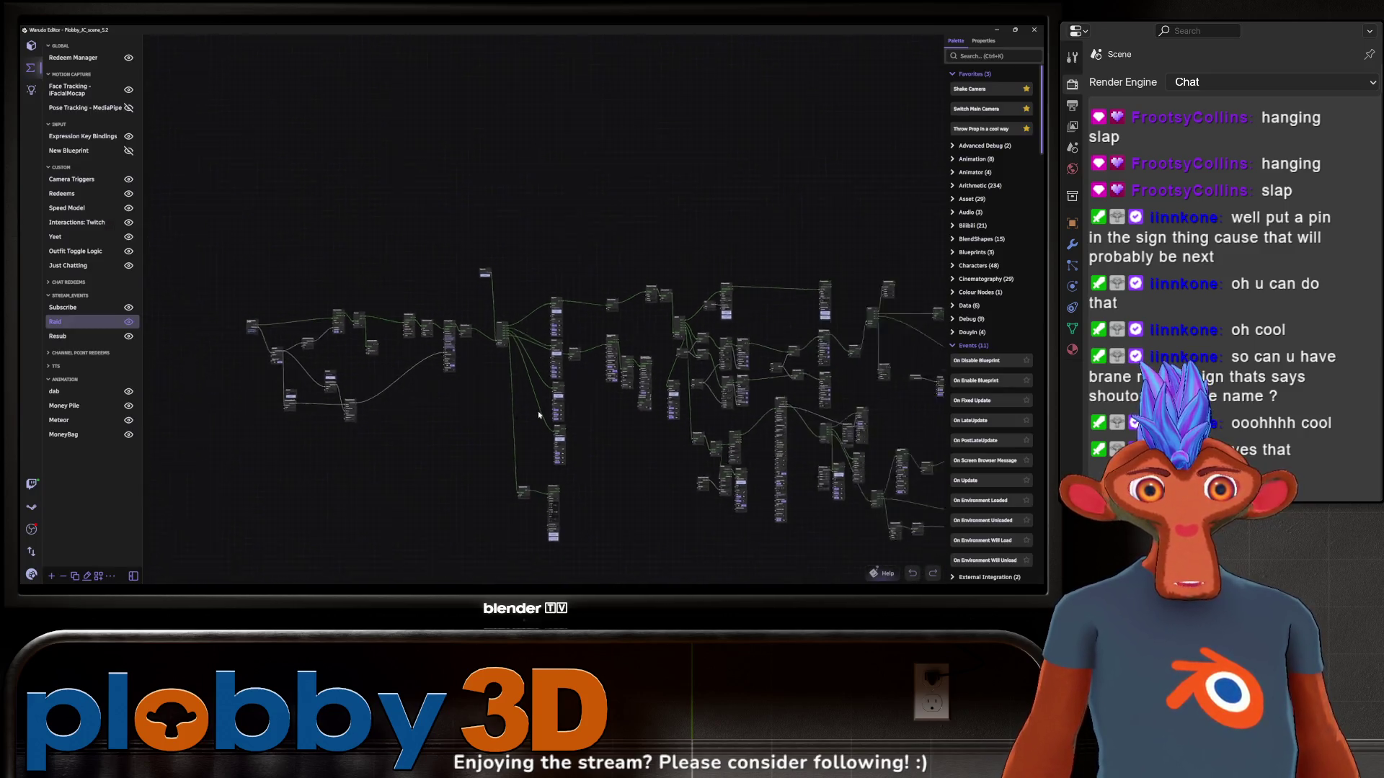
{"action": "scroll", "coordinate": [550, 485], "scroll_direction": "up", "scroll_amount": 2}
{"action": "scroll", "coordinate": [353, 388], "scroll_direction": "up", "scroll_amount": 1}
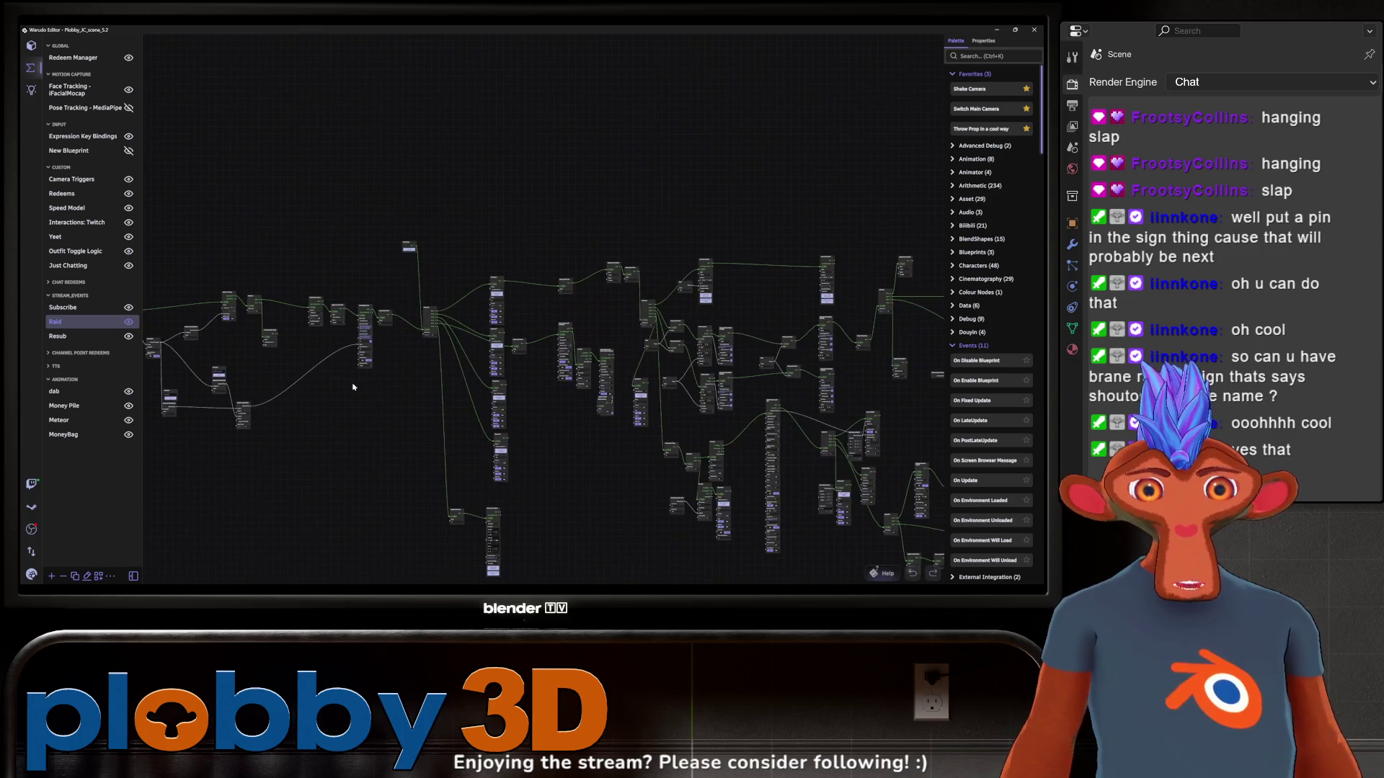
{"action": "scroll", "coordinate": [531, 441], "scroll_direction": "up", "scroll_amount": 5}
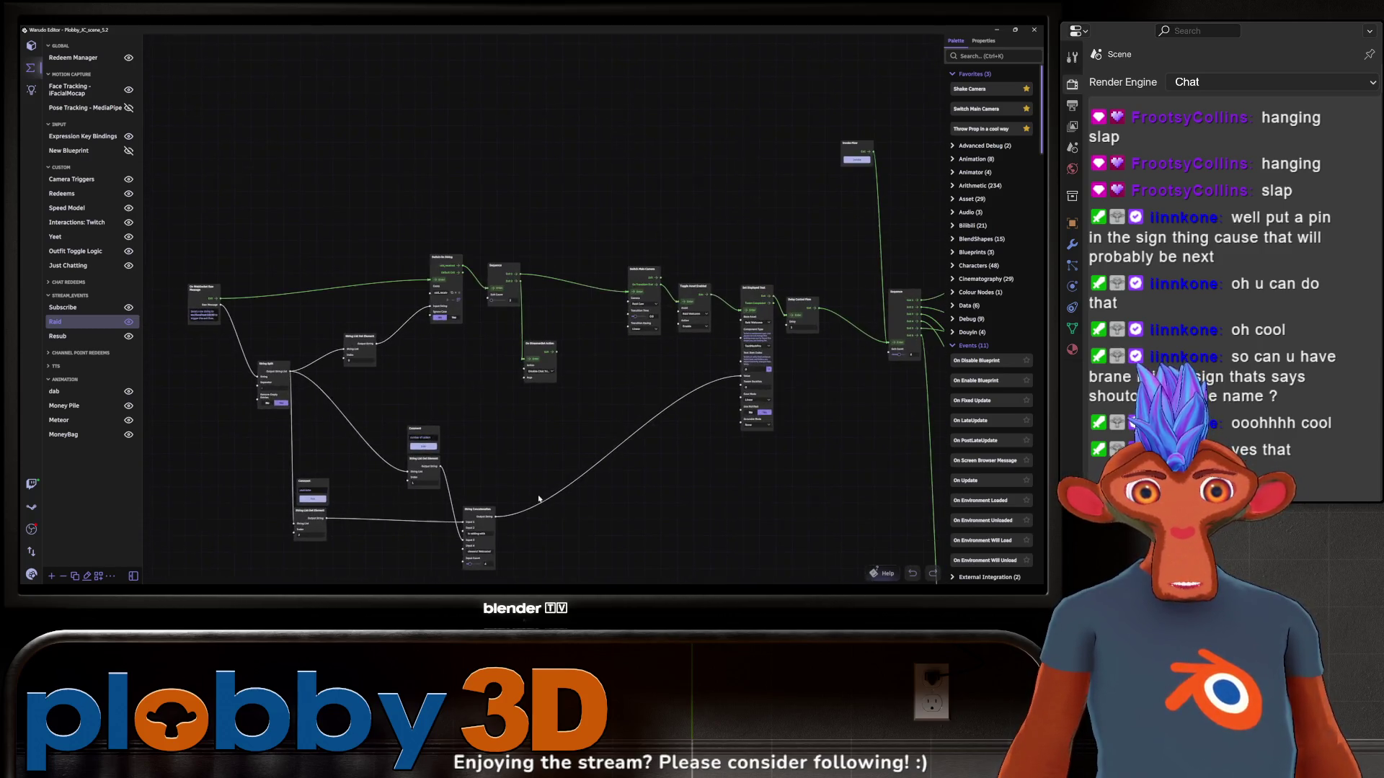
{"action": "scroll", "coordinate": [548, 508], "scroll_direction": "up", "scroll_amount": 1}
{"action": "scroll", "coordinate": [616, 556], "scroll_direction": "down", "scroll_amount": 5}
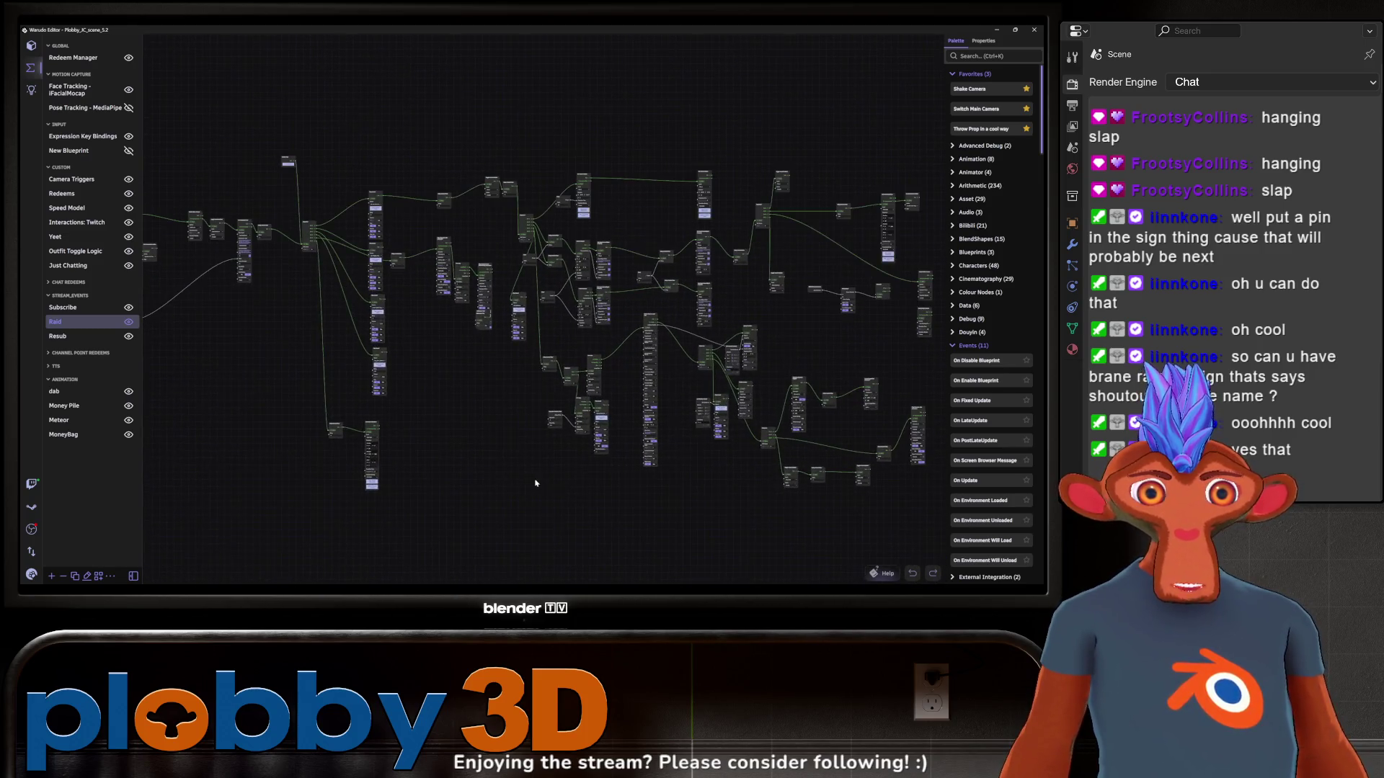
{"action": "scroll", "coordinate": [554, 479], "scroll_direction": "up", "scroll_amount": 1}
{"action": "scroll", "coordinate": [555, 468], "scroll_direction": "down", "scroll_amount": 1}
{"action": "left_click_drag", "start_coordinate": [556, 462], "coordinate": [452, 451]}
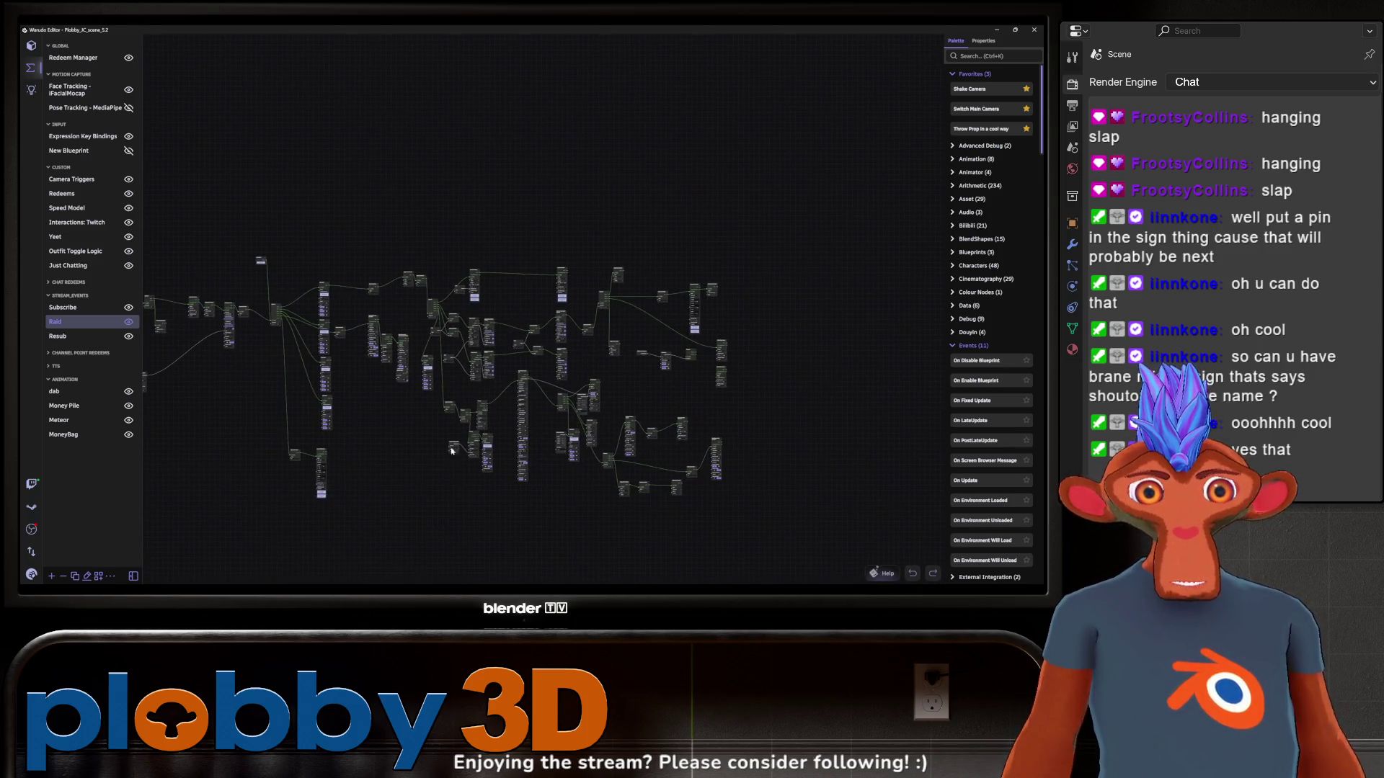
{"action": "scroll", "coordinate": [504, 415], "scroll_direction": "up", "scroll_amount": 4}
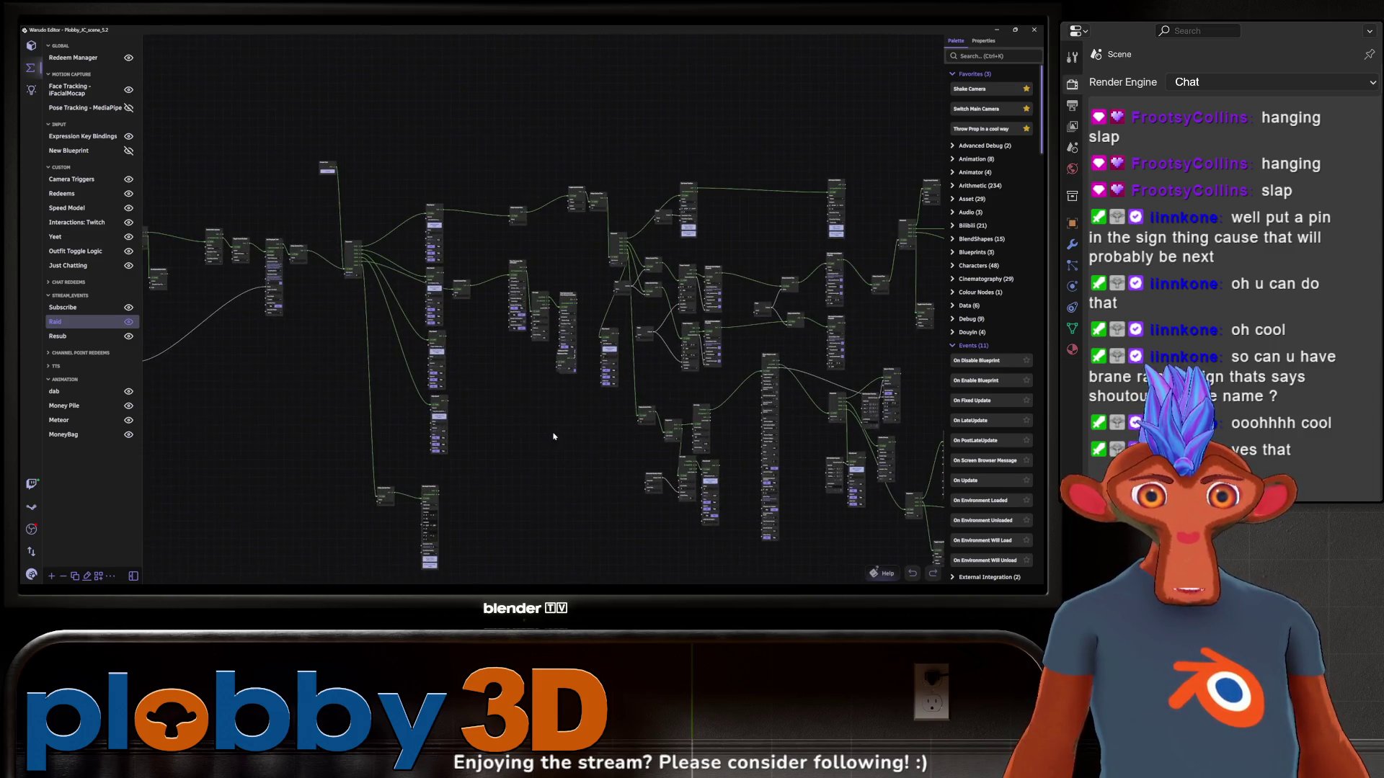
{"action": "scroll", "coordinate": [493, 420], "scroll_direction": "up", "scroll_amount": 4}
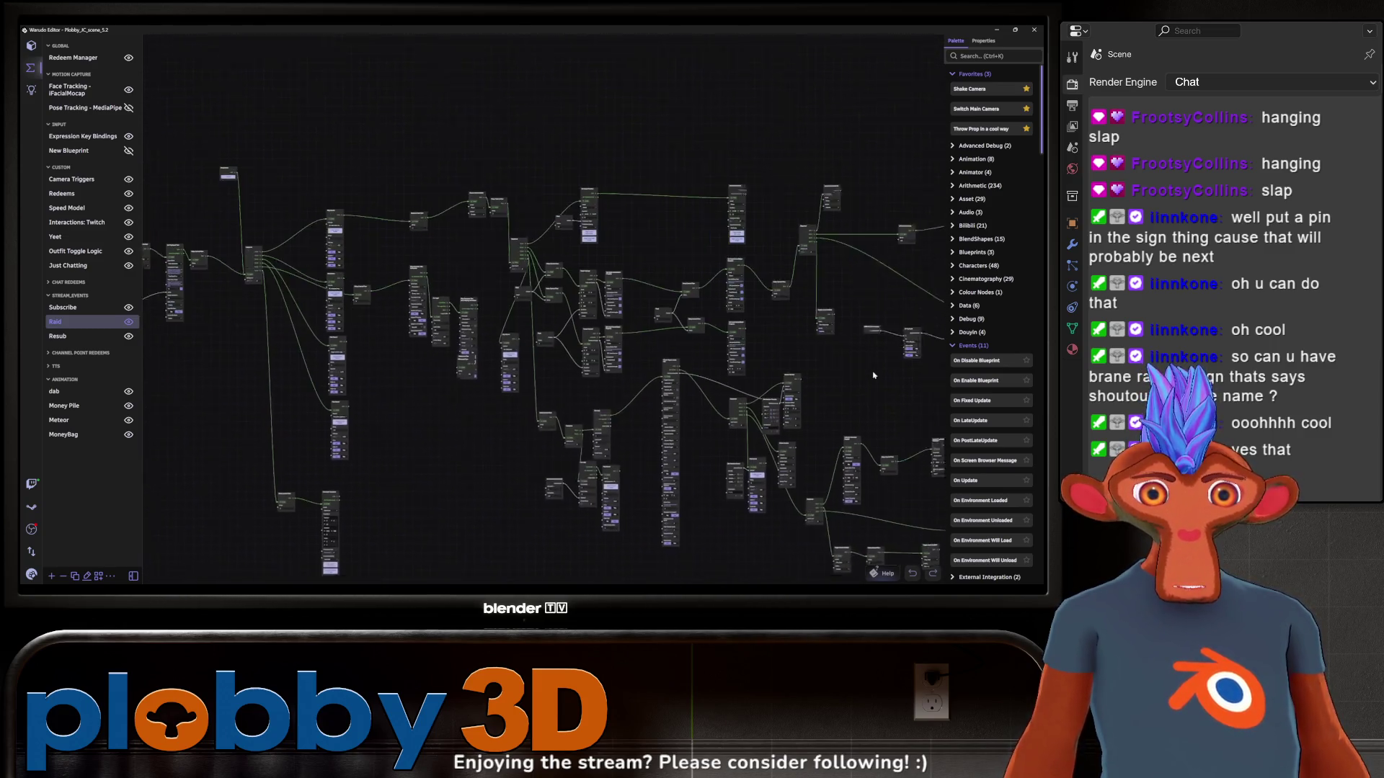
{"action": "scroll", "coordinate": [494, 421], "scroll_direction": "up", "scroll_amount": 2}
{"action": "scroll", "coordinate": [360, 440], "scroll_direction": "down", "scroll_amount": 3}
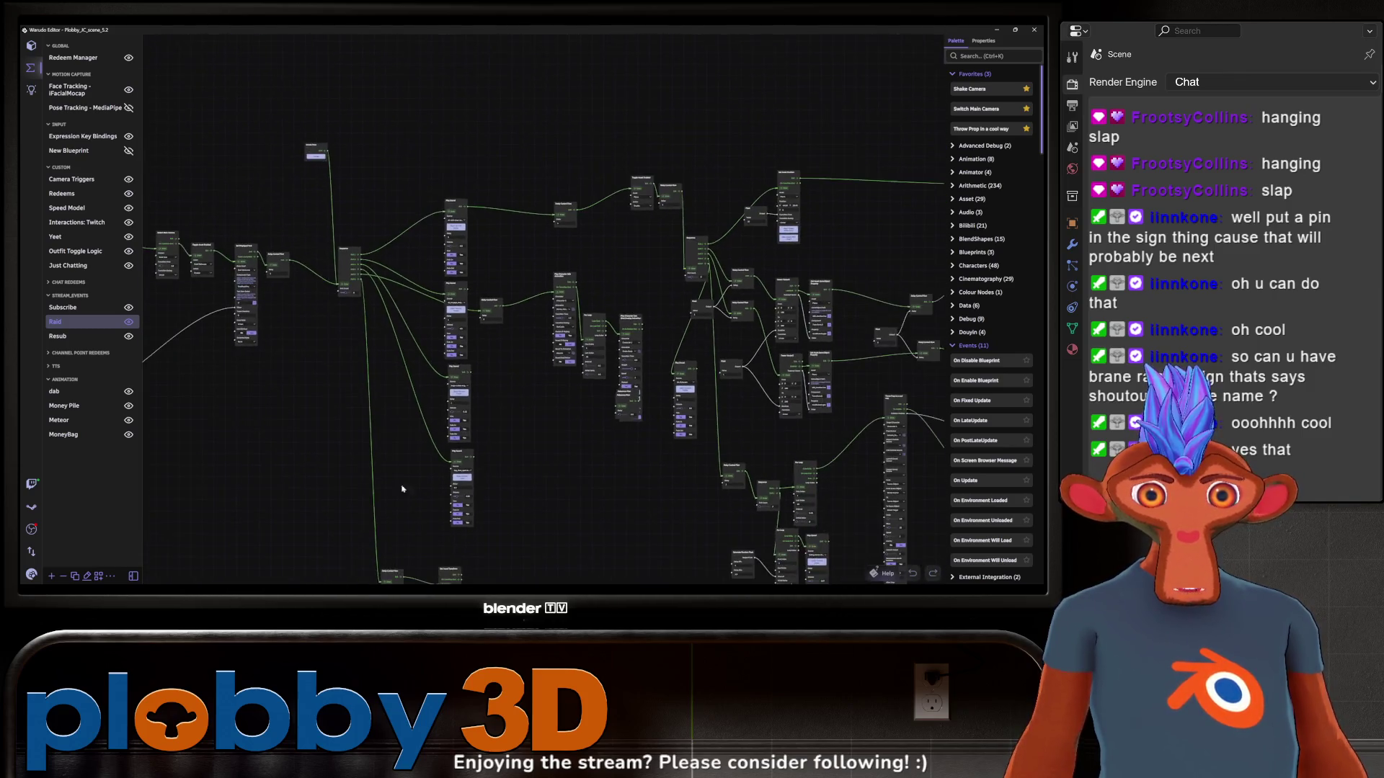
{"action": "scroll", "coordinate": [191, 470], "scroll_direction": "up", "scroll_amount": 2}
{"action": "scroll", "coordinate": [618, 472], "scroll_direction": "down", "scroll_amount": 3}
{"action": "scroll", "coordinate": [634, 479], "scroll_direction": "up", "scroll_amount": 4}
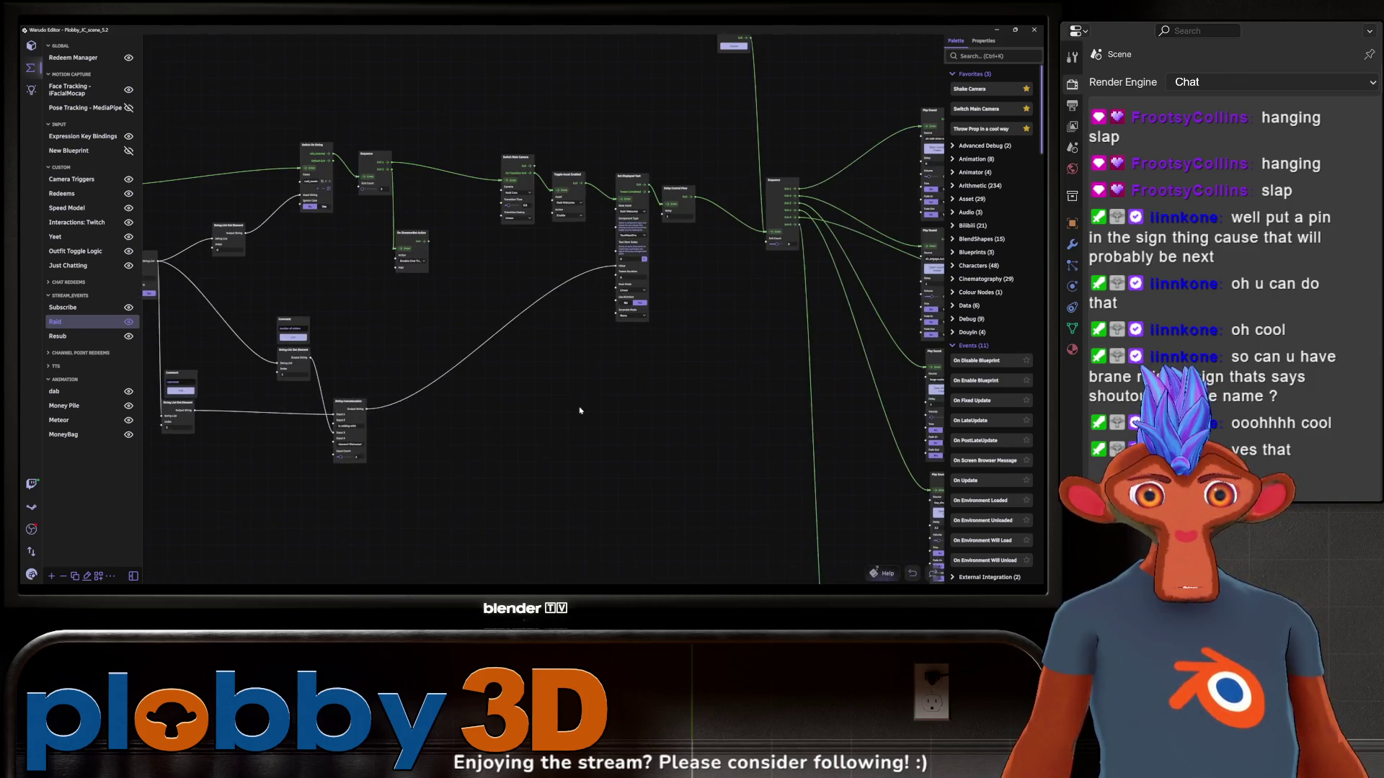
{"action": "scroll", "coordinate": [654, 483], "scroll_direction": "down", "scroll_amount": 3}
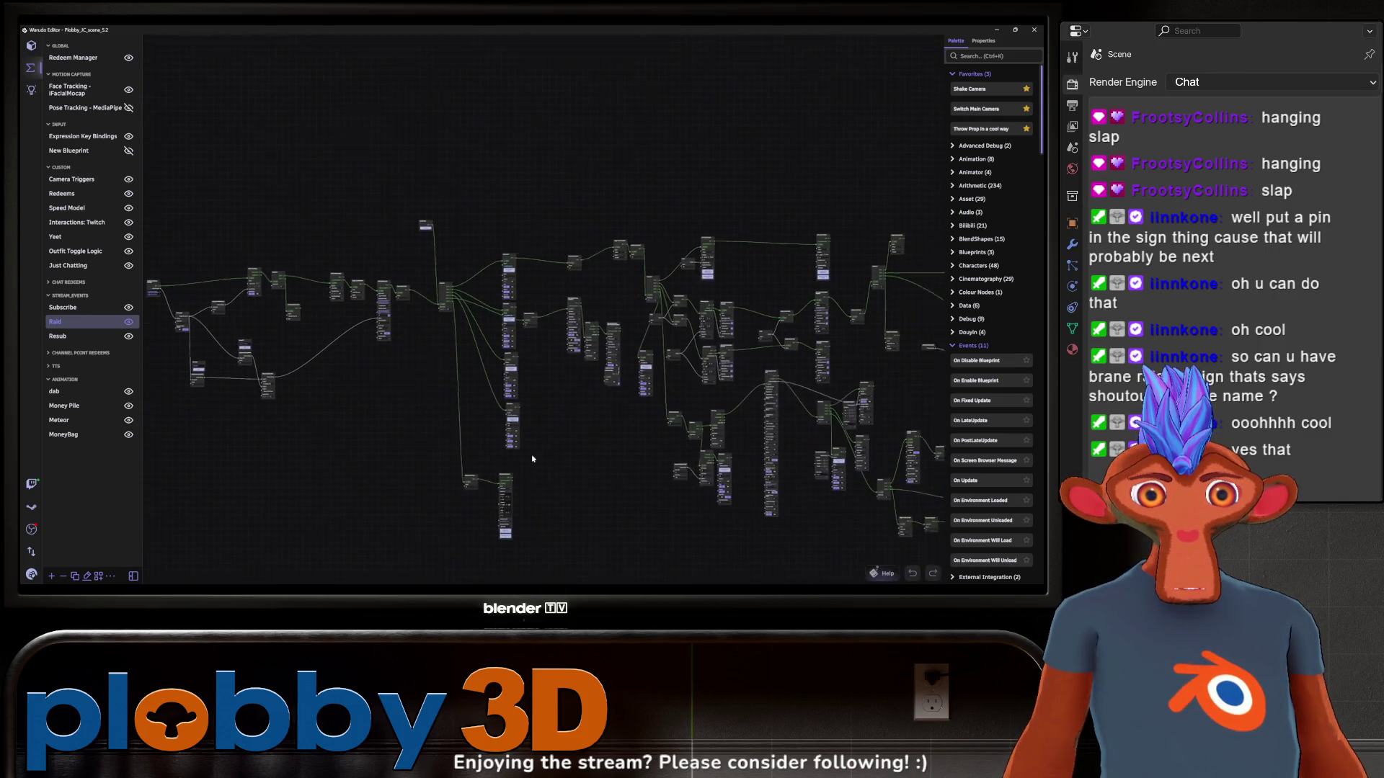
{"action": "scroll", "coordinate": [506, 424], "scroll_direction": "up", "scroll_amount": 3}
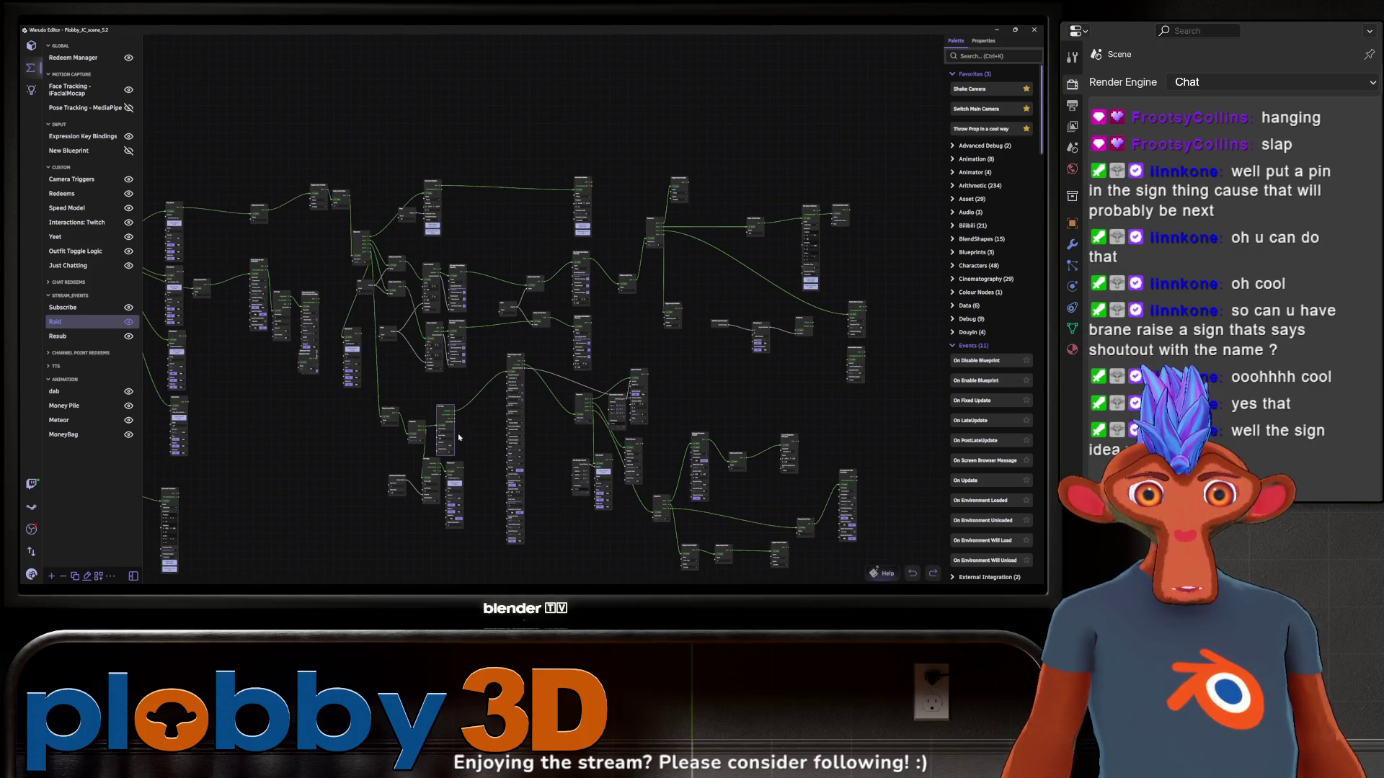
{"action": "scroll", "coordinate": [696, 463], "scroll_direction": "up", "scroll_amount": 4}
{"action": "scroll", "coordinate": [443, 475], "scroll_direction": "up", "scroll_amount": 2}
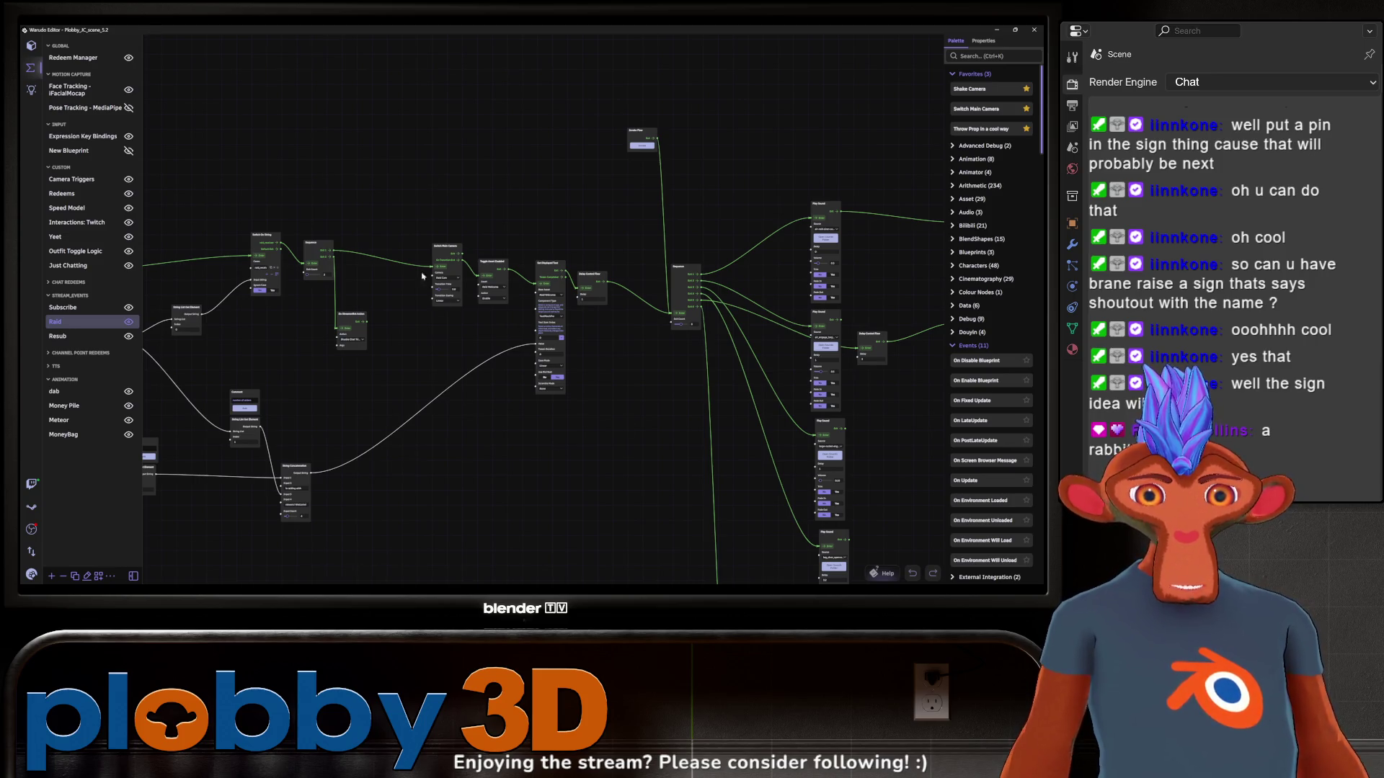
{"action": "left_click", "coordinate": [62, 307]}
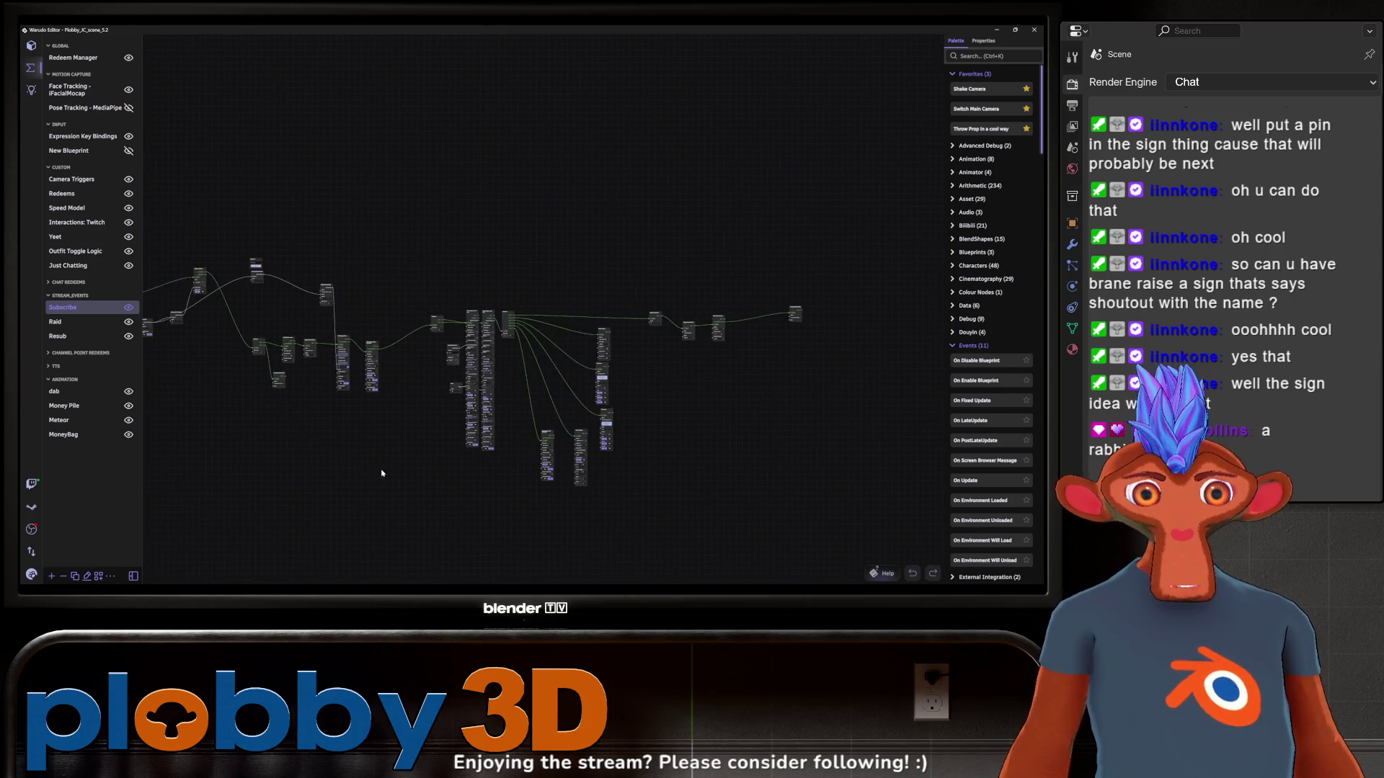
Pan the Subscribe graph, inspect the Resub blueprint, then open the Meteor blueprint
{"action": "scroll", "coordinate": [411, 454], "scroll_direction": "up", "scroll_amount": 3}
{"action": "middle_click_drag", "start_coordinate": [407, 445], "coordinate": [564, 538]}
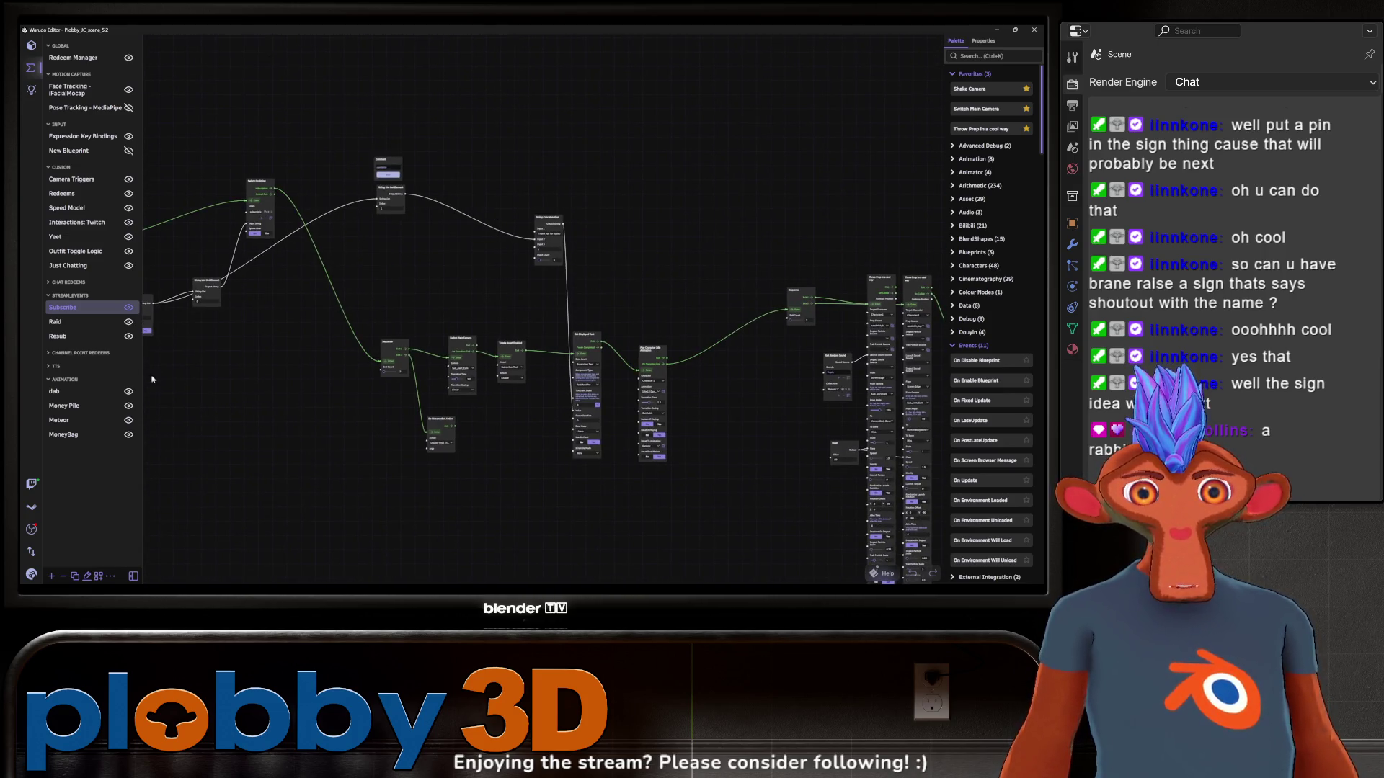
{"action": "left_click", "coordinate": [60, 336]}
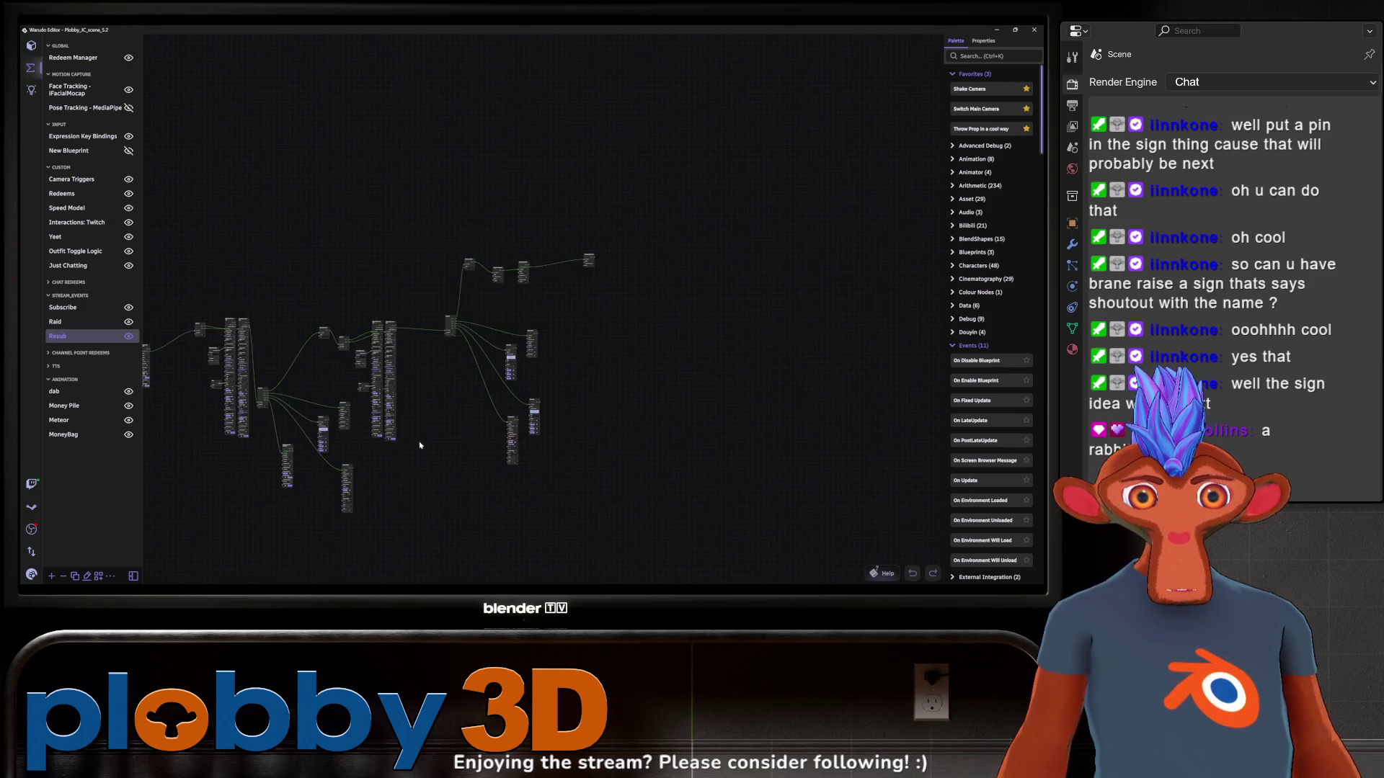
{"action": "scroll", "coordinate": [367, 463], "scroll_direction": "up", "scroll_amount": 5}
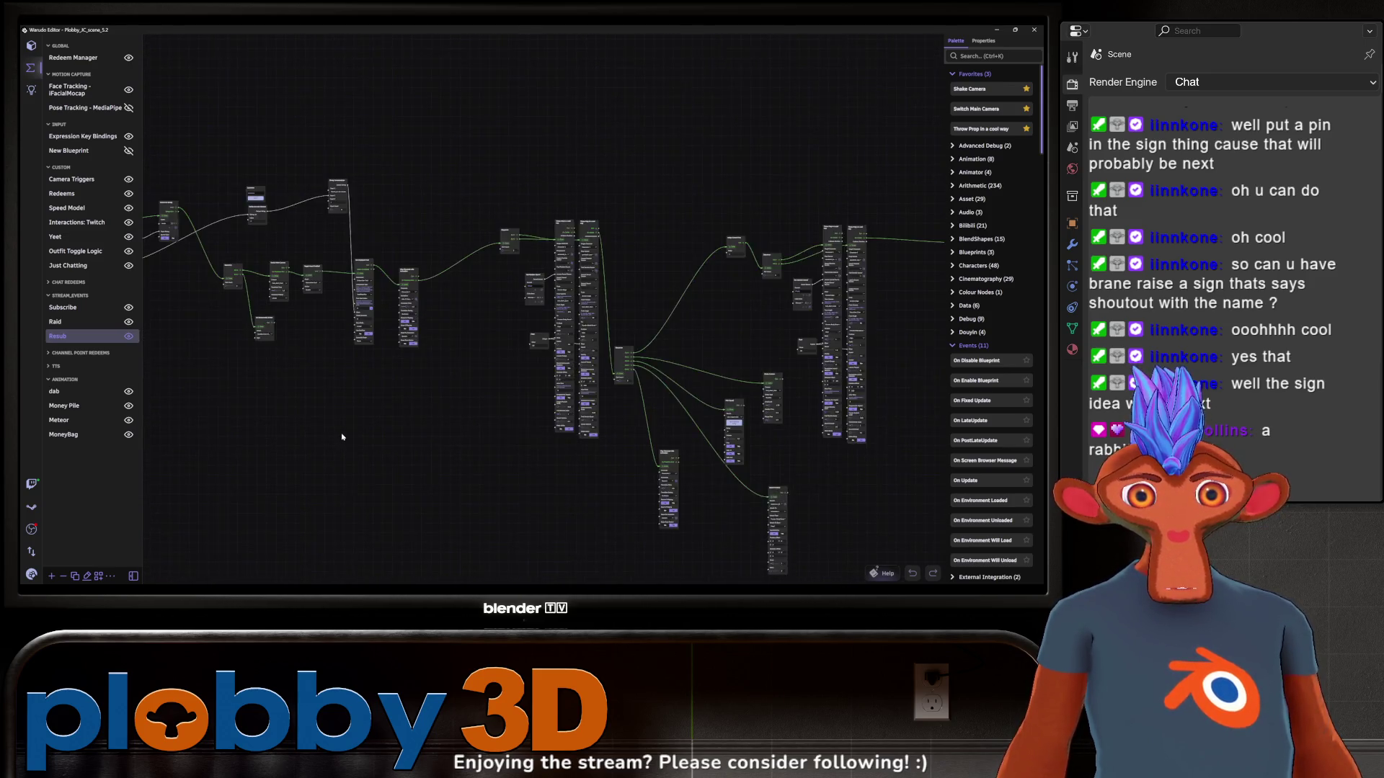
{"action": "scroll", "coordinate": [366, 529], "scroll_direction": "up", "scroll_amount": 5}
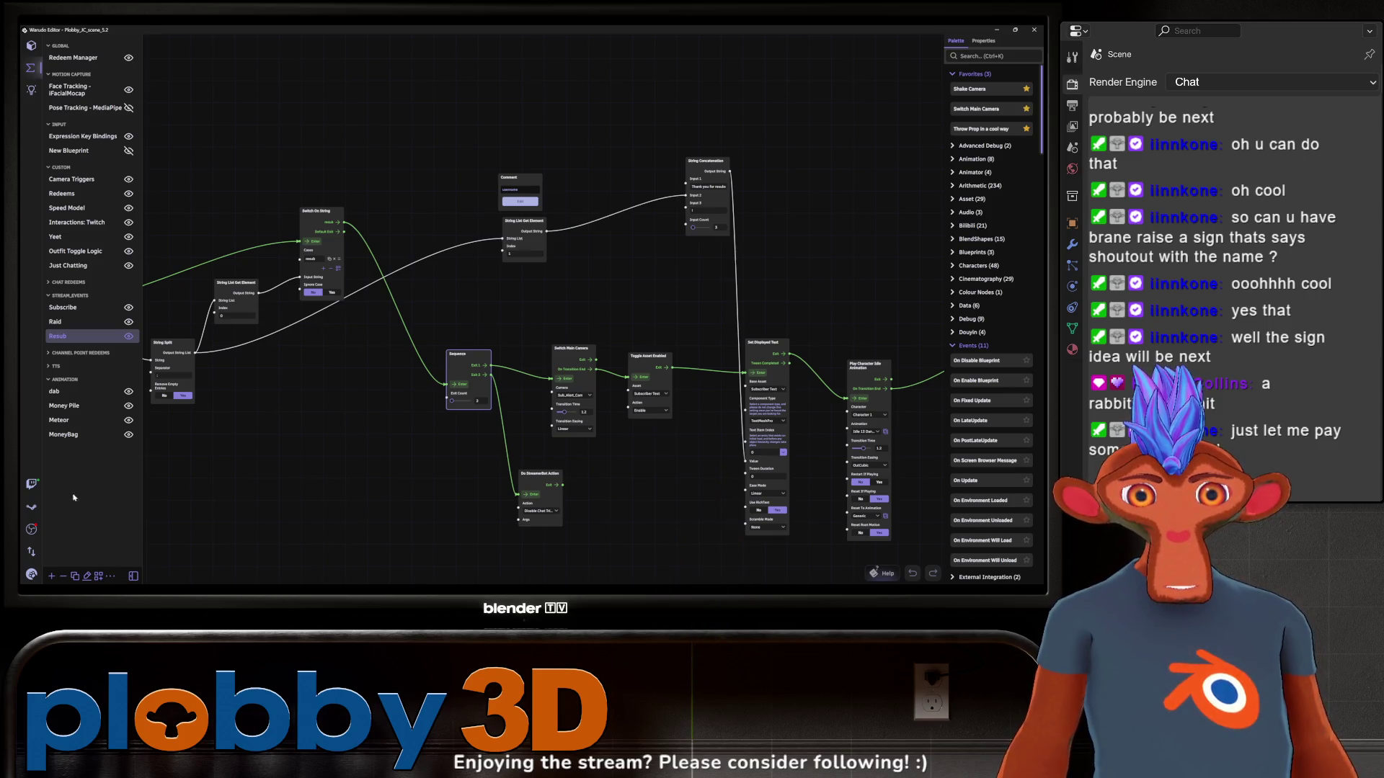
{"action": "scroll", "coordinate": [338, 394], "scroll_direction": "down", "scroll_amount": 2}
{"action": "scroll", "coordinate": [317, 469], "scroll_direction": "down", "scroll_amount": 3}
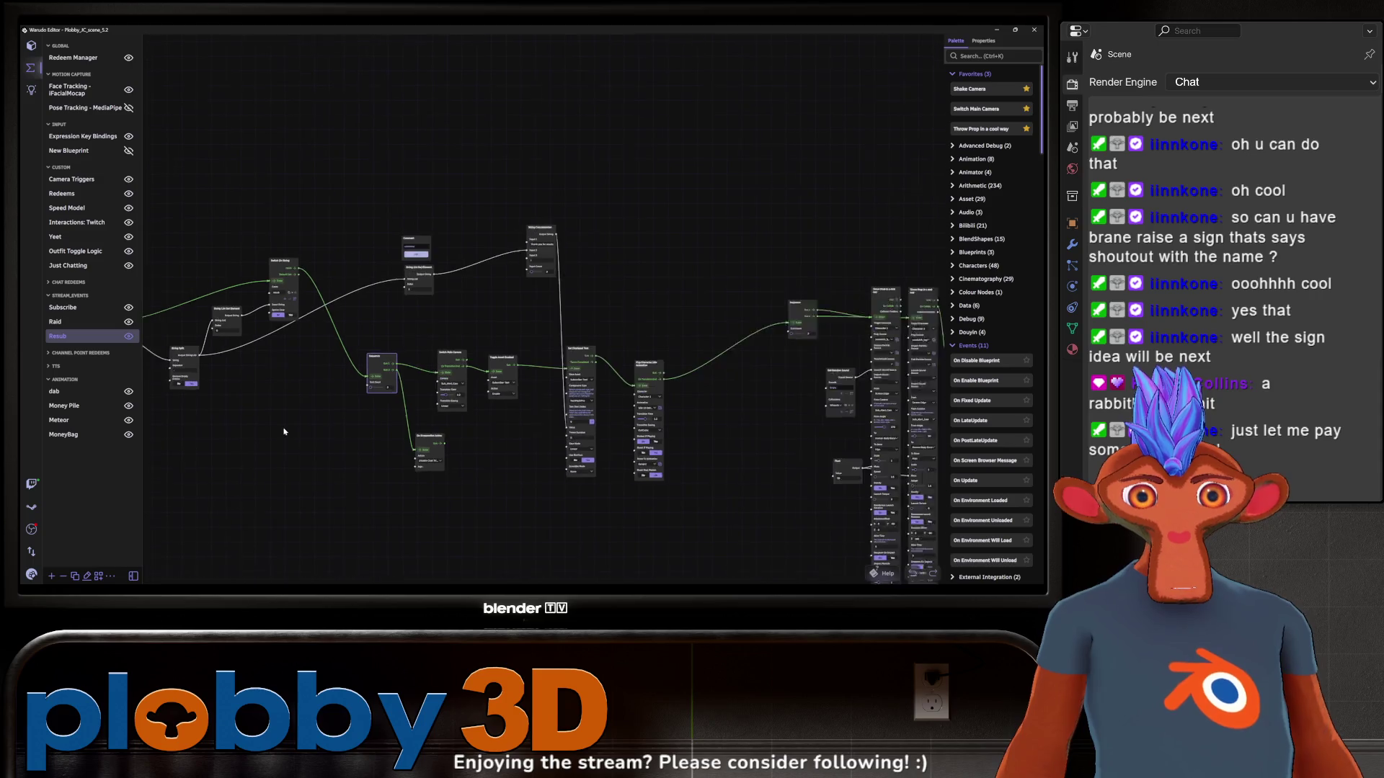
{"action": "left_click", "coordinate": [134, 424]}
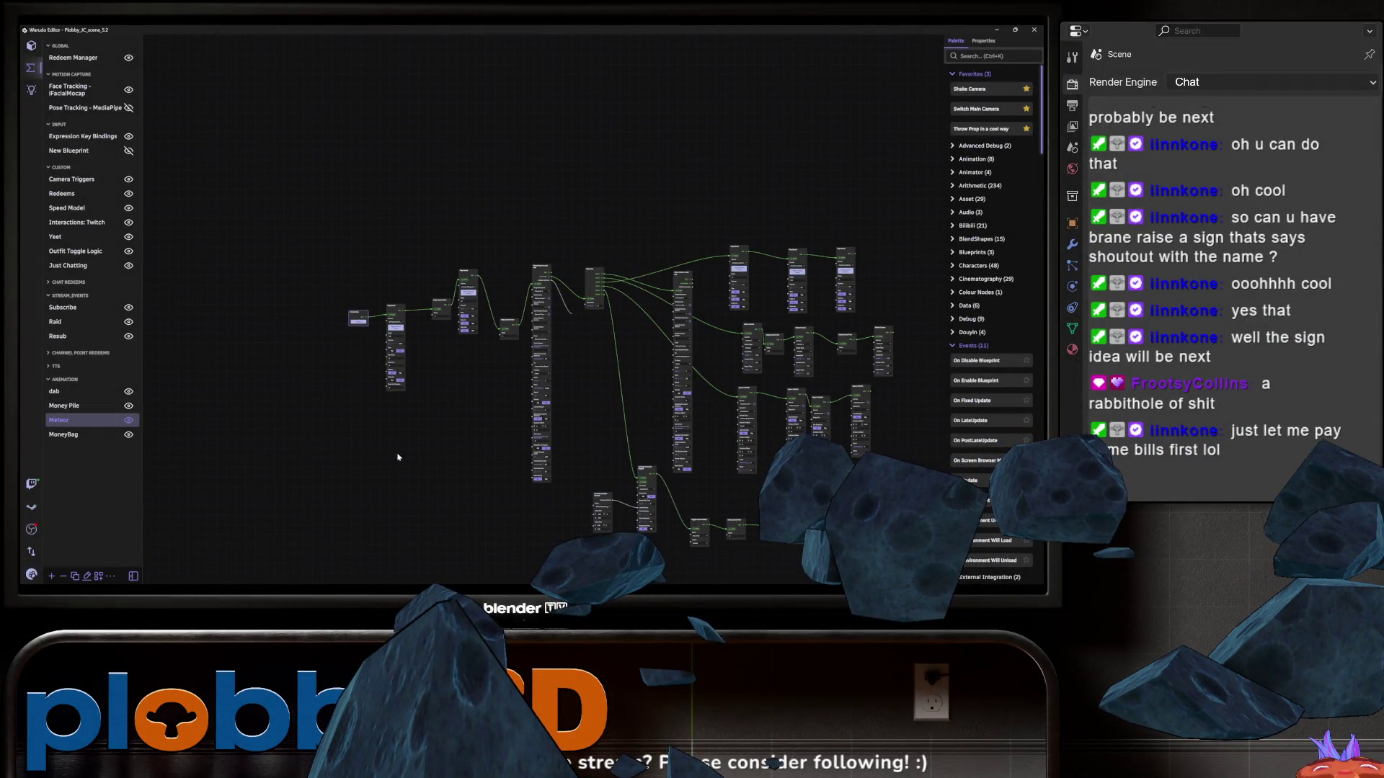
Open the MoneyBag blueprint and trigger its flow node to drop money bags
{"action": "scroll", "coordinate": [382, 499], "scroll_direction": "up", "scroll_amount": 2}
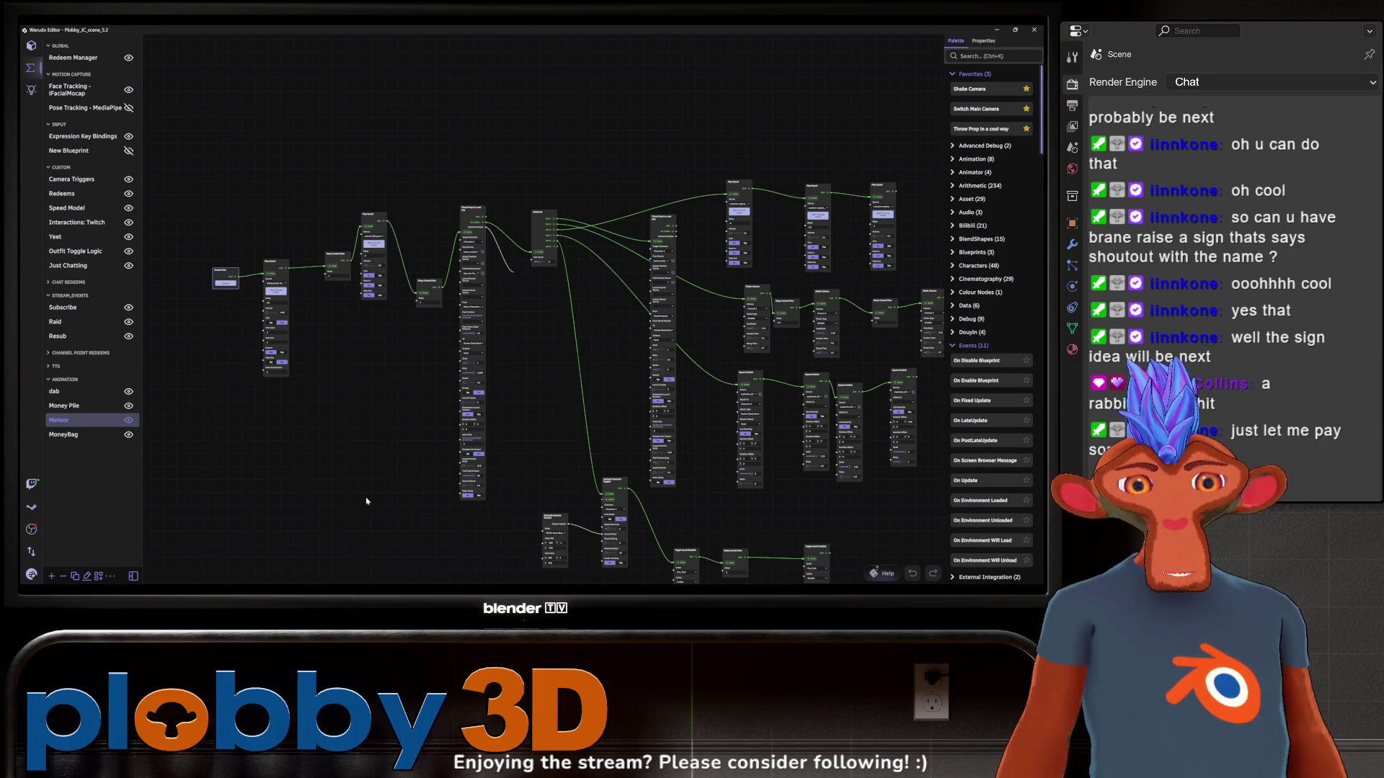
{"action": "scroll", "coordinate": [294, 498], "scroll_direction": "down", "scroll_amount": 3}
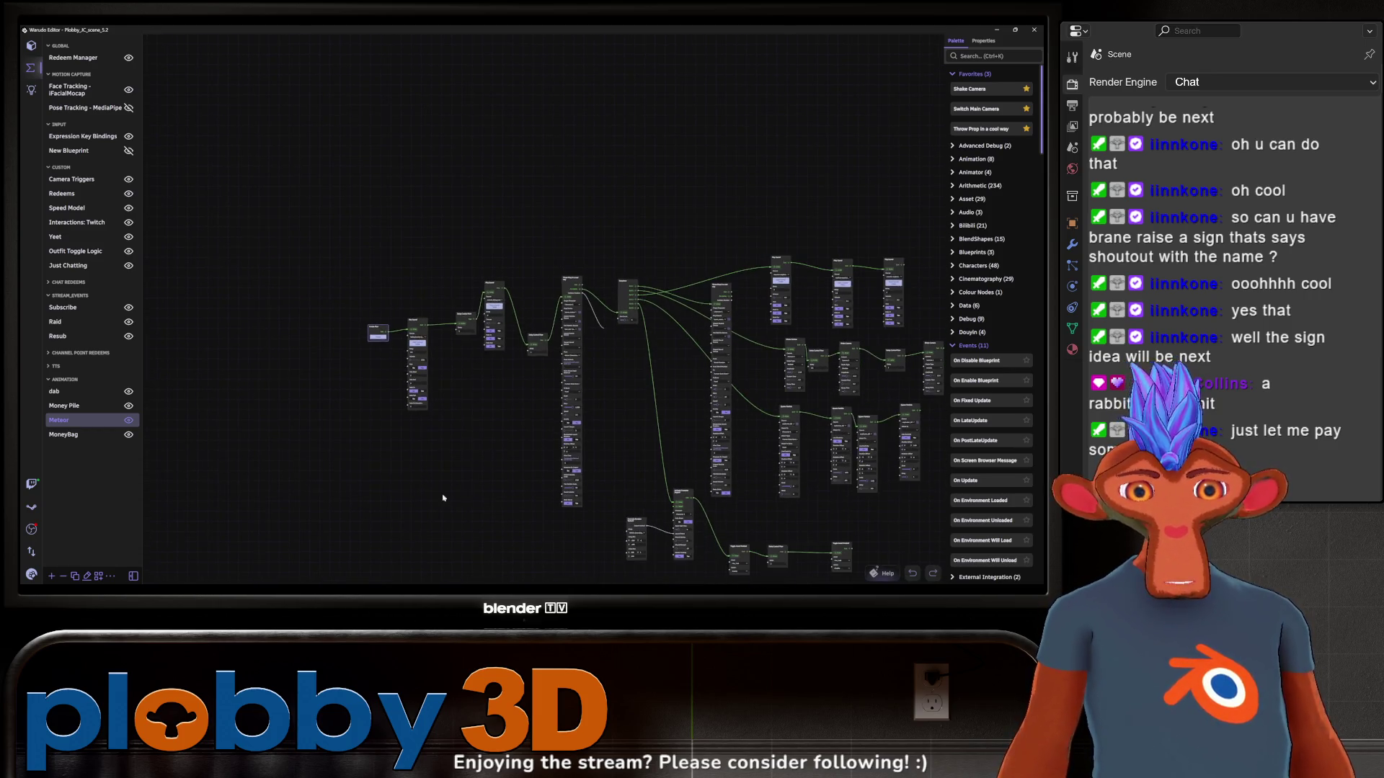
{"action": "scroll", "coordinate": [387, 509], "scroll_direction": "up", "scroll_amount": 3}
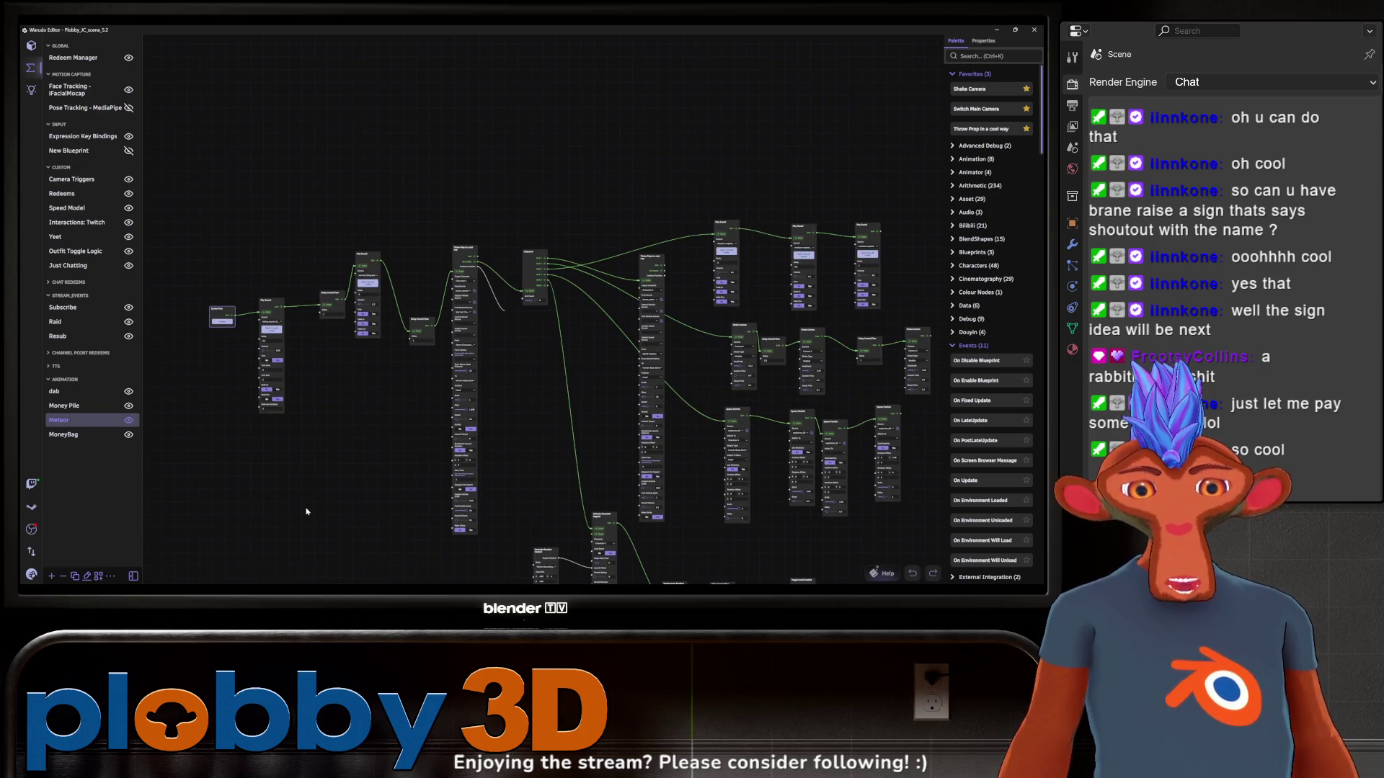
{"action": "scroll", "coordinate": [402, 498], "scroll_direction": "down", "scroll_amount": 2}
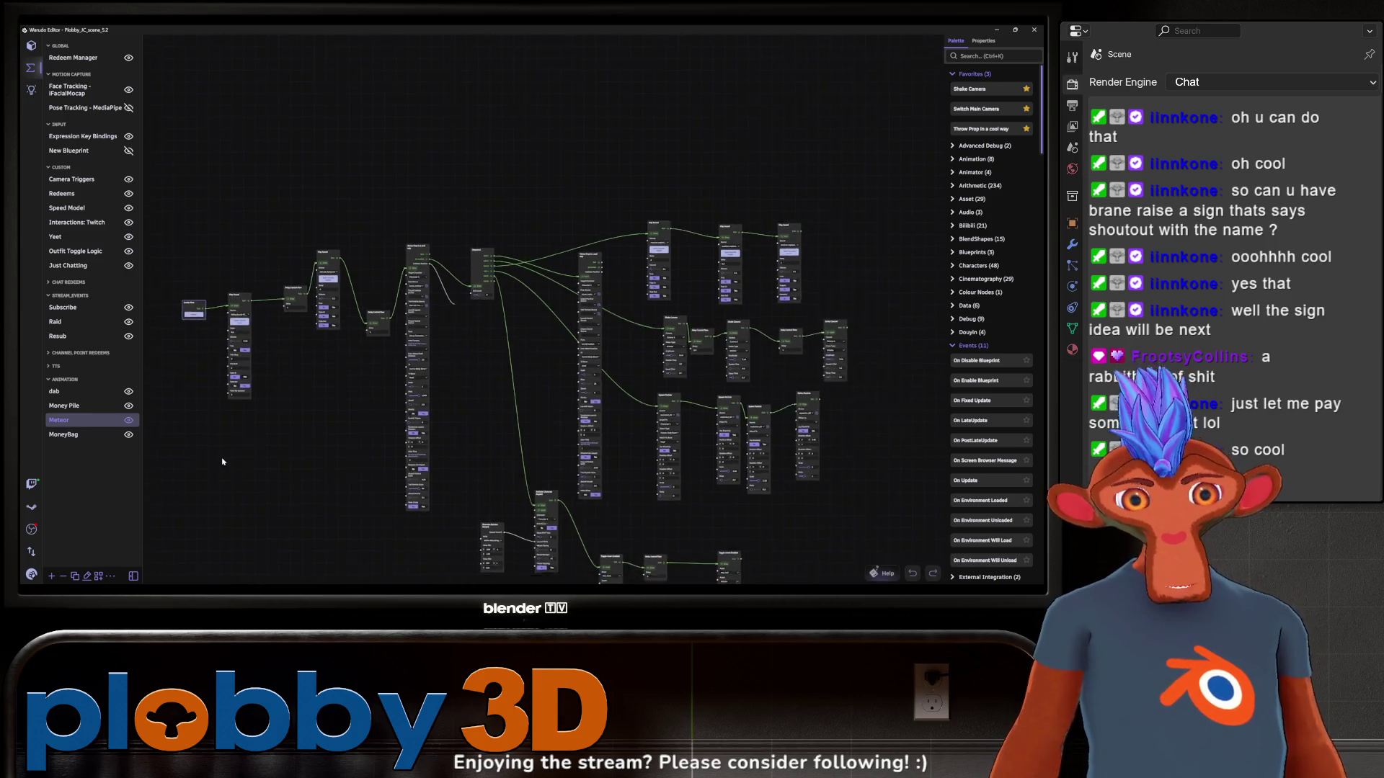
{"action": "scroll", "coordinate": [409, 507], "scroll_direction": "up", "scroll_amount": 5}
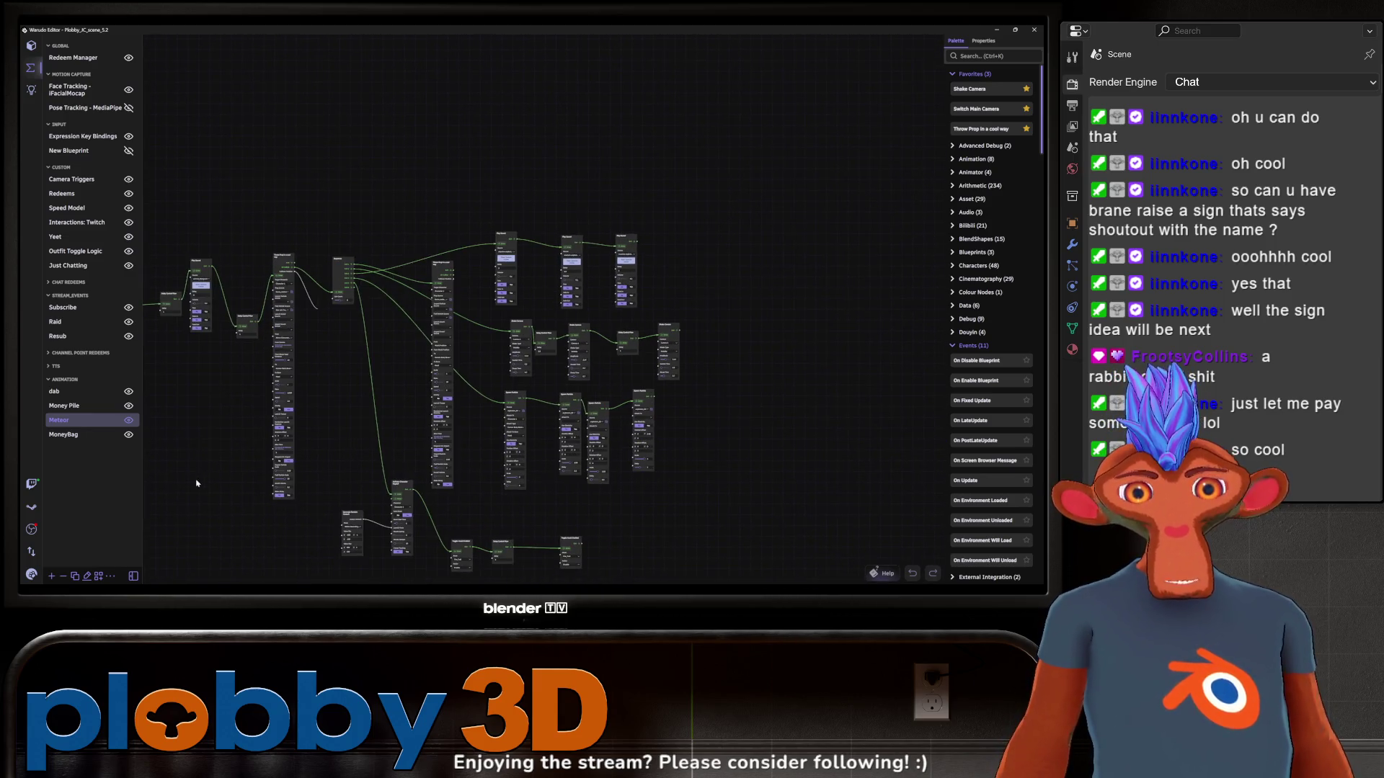
{"action": "scroll", "coordinate": [302, 490], "scroll_direction": "down", "scroll_amount": 5}
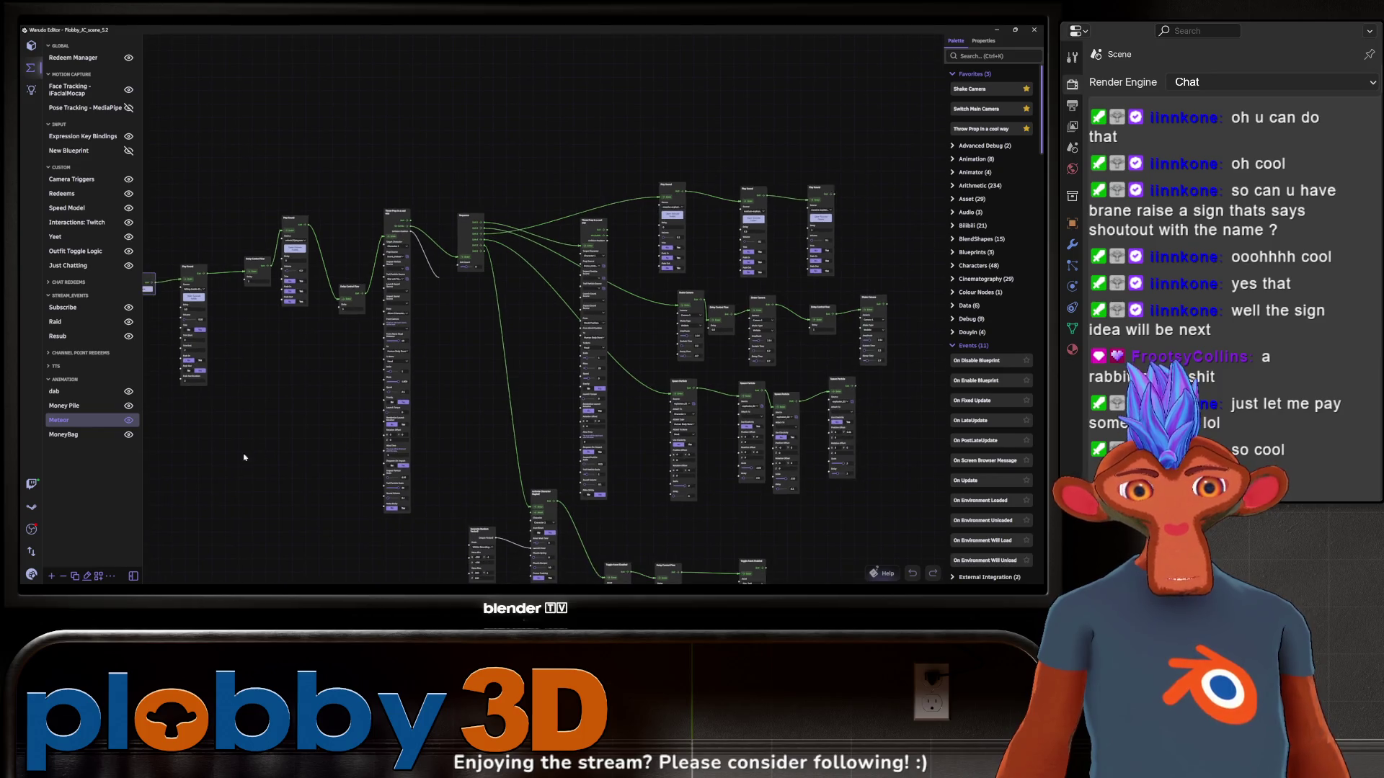
{"action": "scroll", "coordinate": [211, 471], "scroll_direction": "up", "scroll_amount": 4}
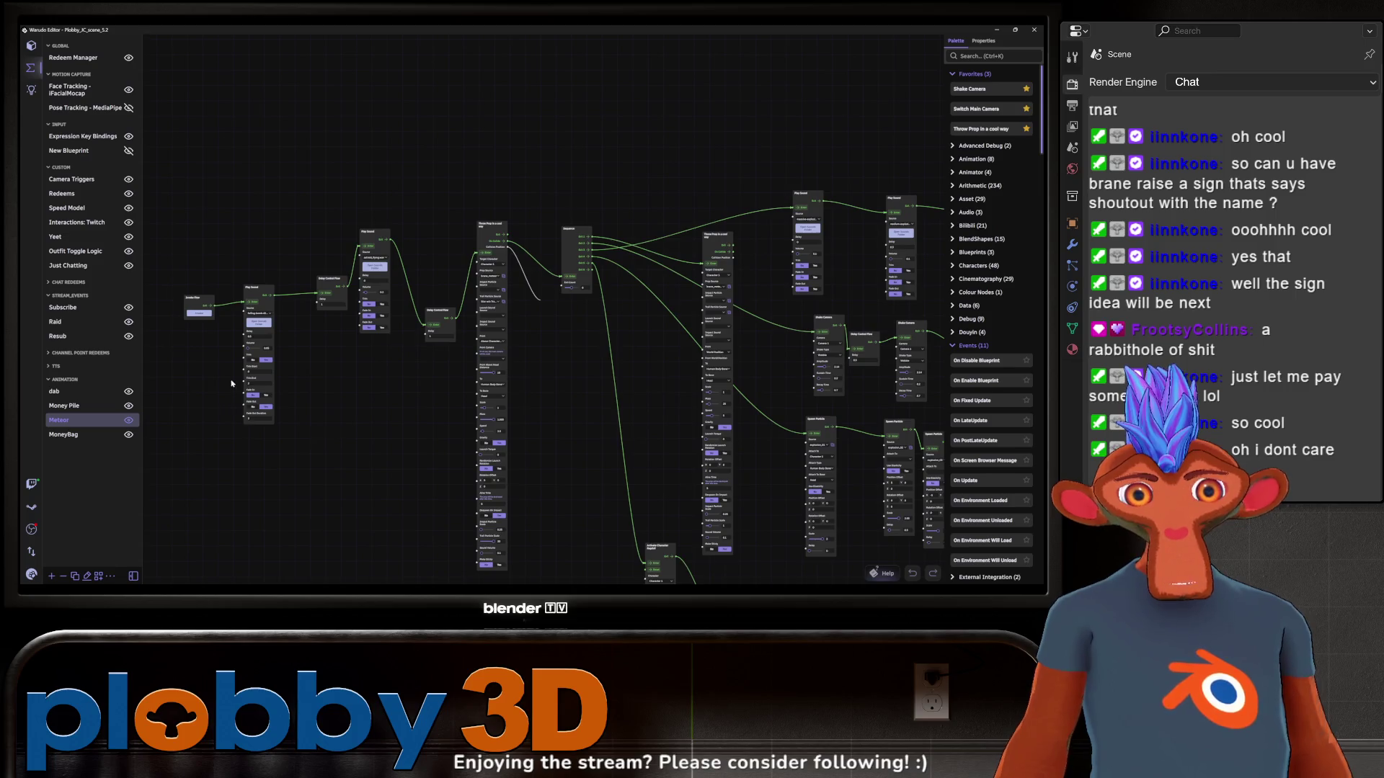
{"action": "left_click", "coordinate": [76, 436]}
{"action": "left_click", "coordinate": [393, 253]}
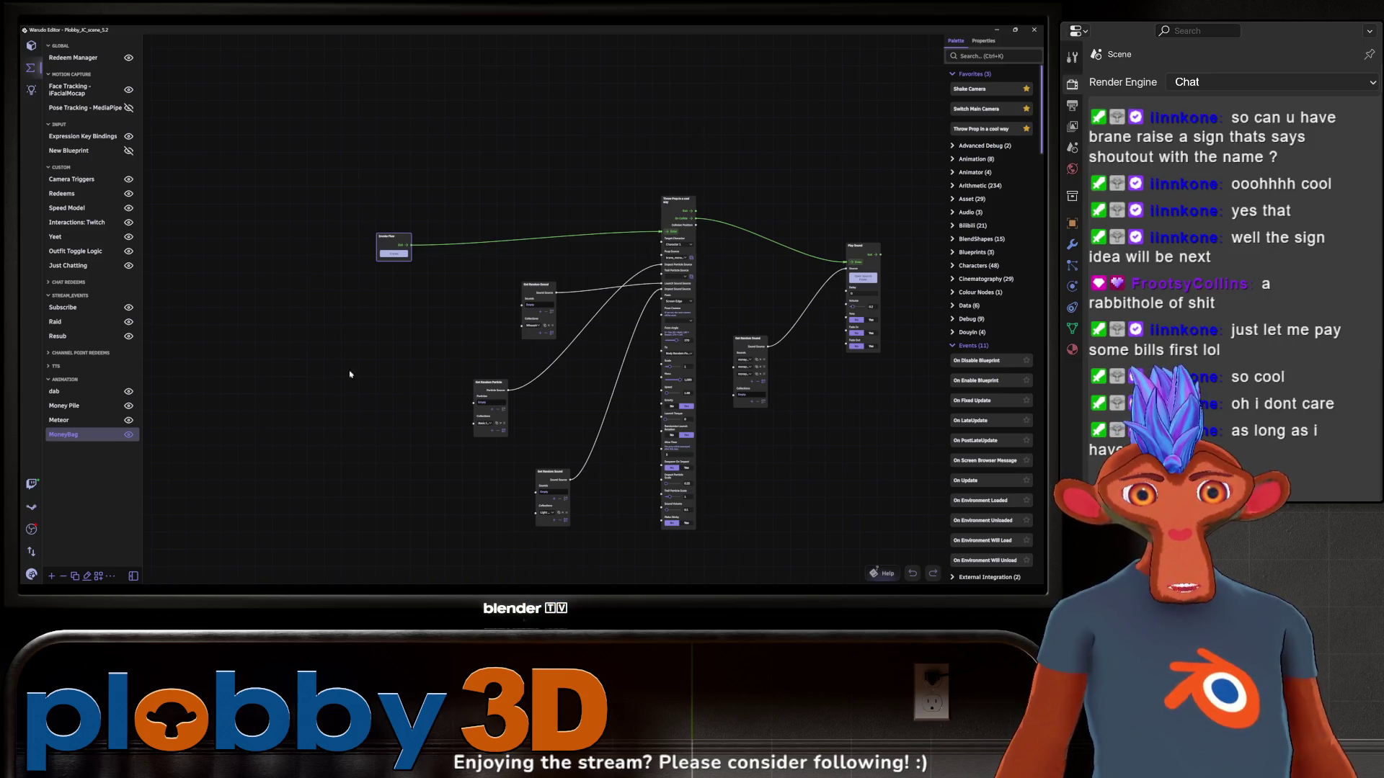
Pan and zoom the MoneyBag graph for a better view
{"action": "left_click_drag", "start_coordinate": [322, 404], "coordinate": [228, 409]}
{"action": "scroll", "coordinate": [198, 369], "scroll_direction": "up", "scroll_amount": 3}
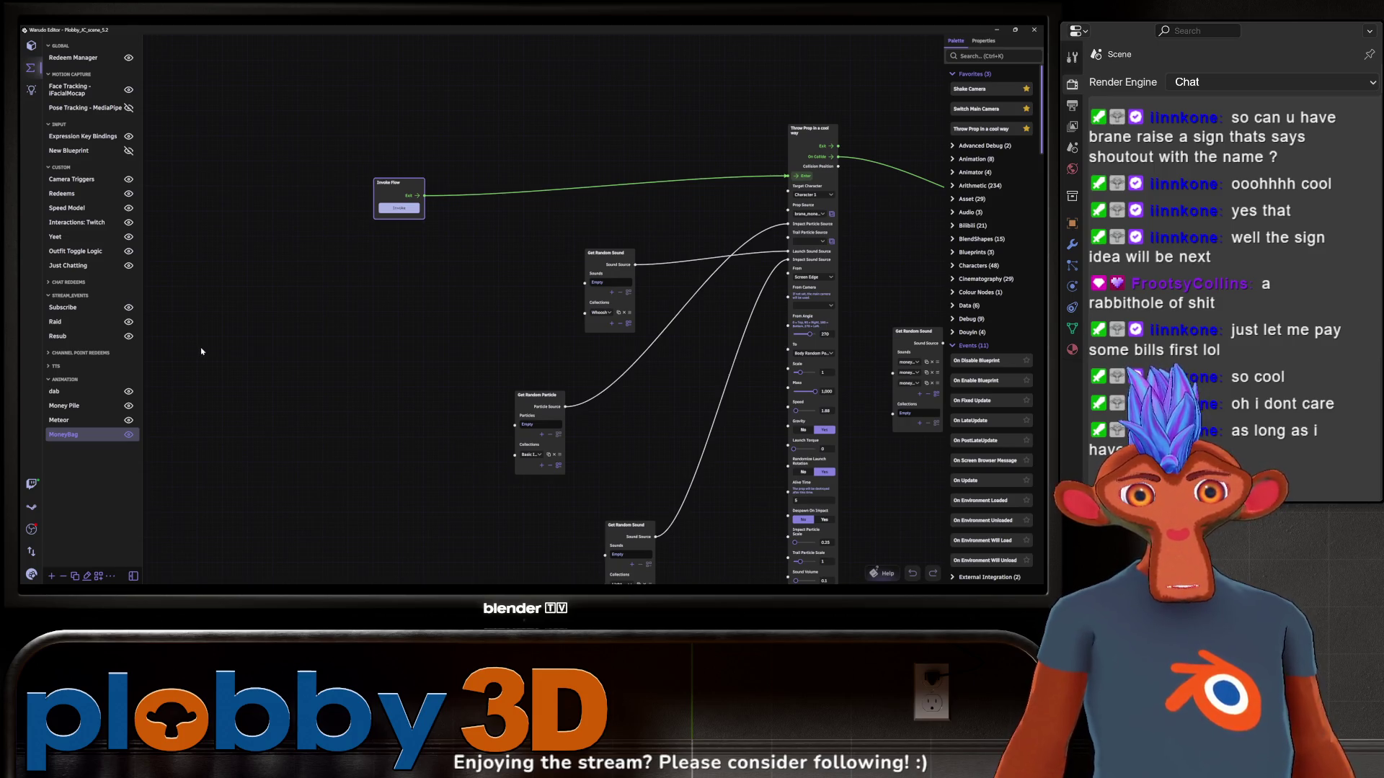
{"action": "scroll", "coordinate": [274, 358], "scroll_direction": "left", "scroll_amount": 2}
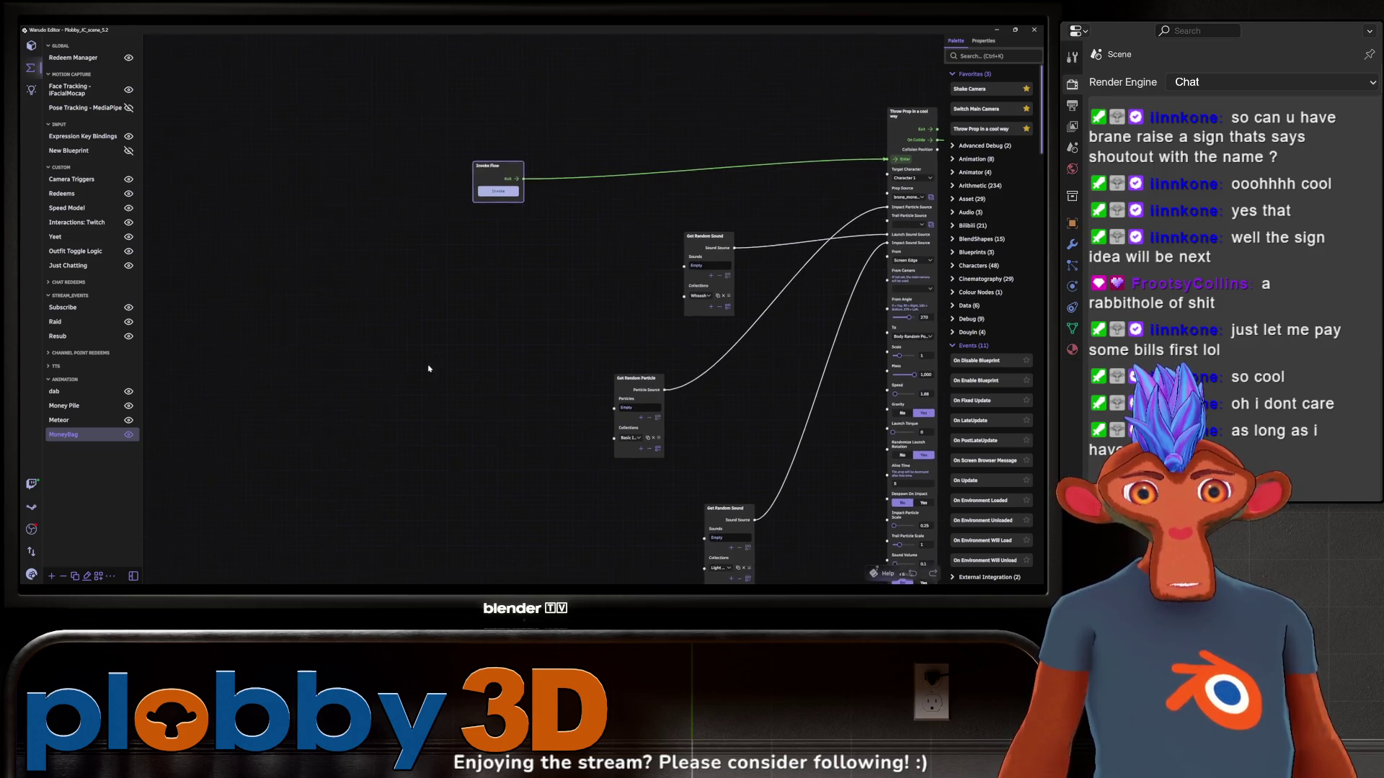
{"action": "scroll", "coordinate": [271, 371], "scroll_direction": "right", "scroll_amount": 4}
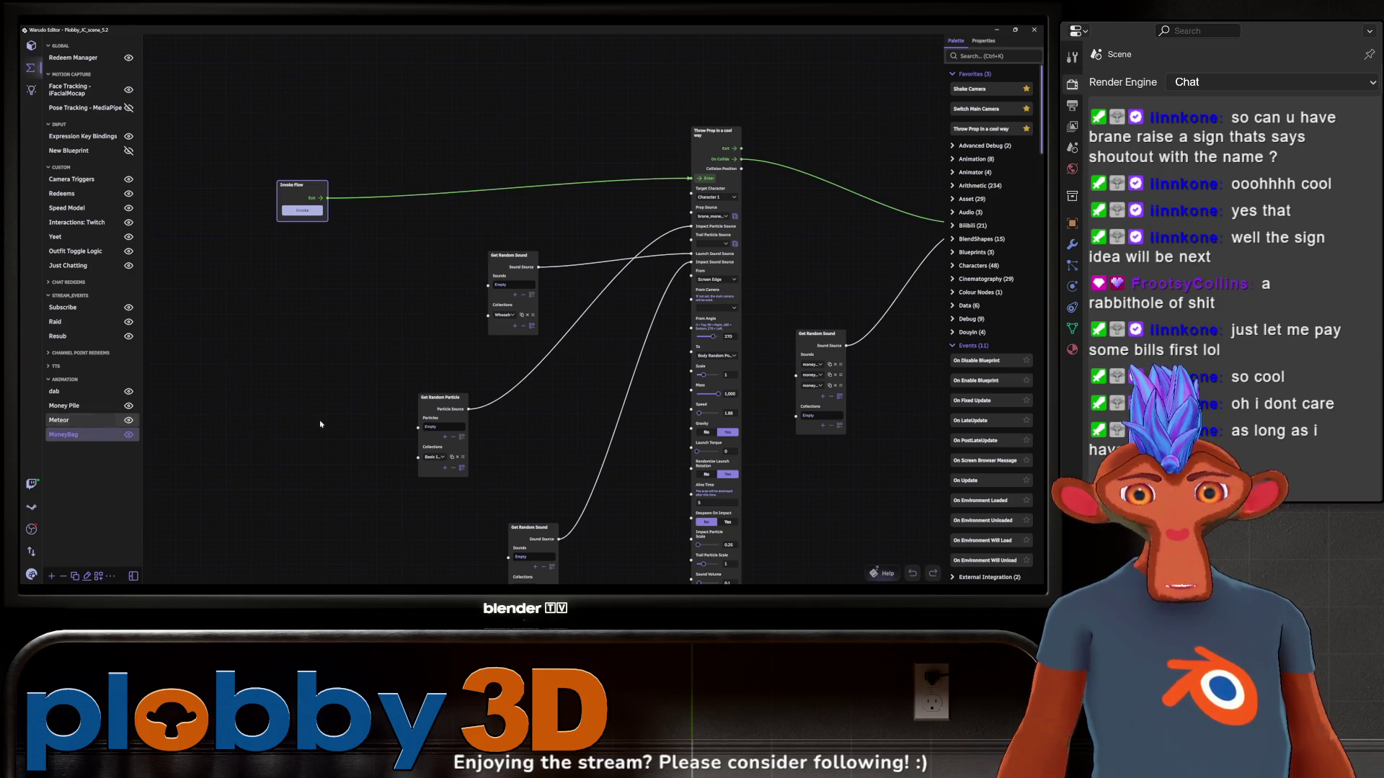
Revisit the Meteor blueprint, then reopen MoneyBag and fire its flow to throw money bags
{"action": "left_click", "coordinate": [68, 420]}
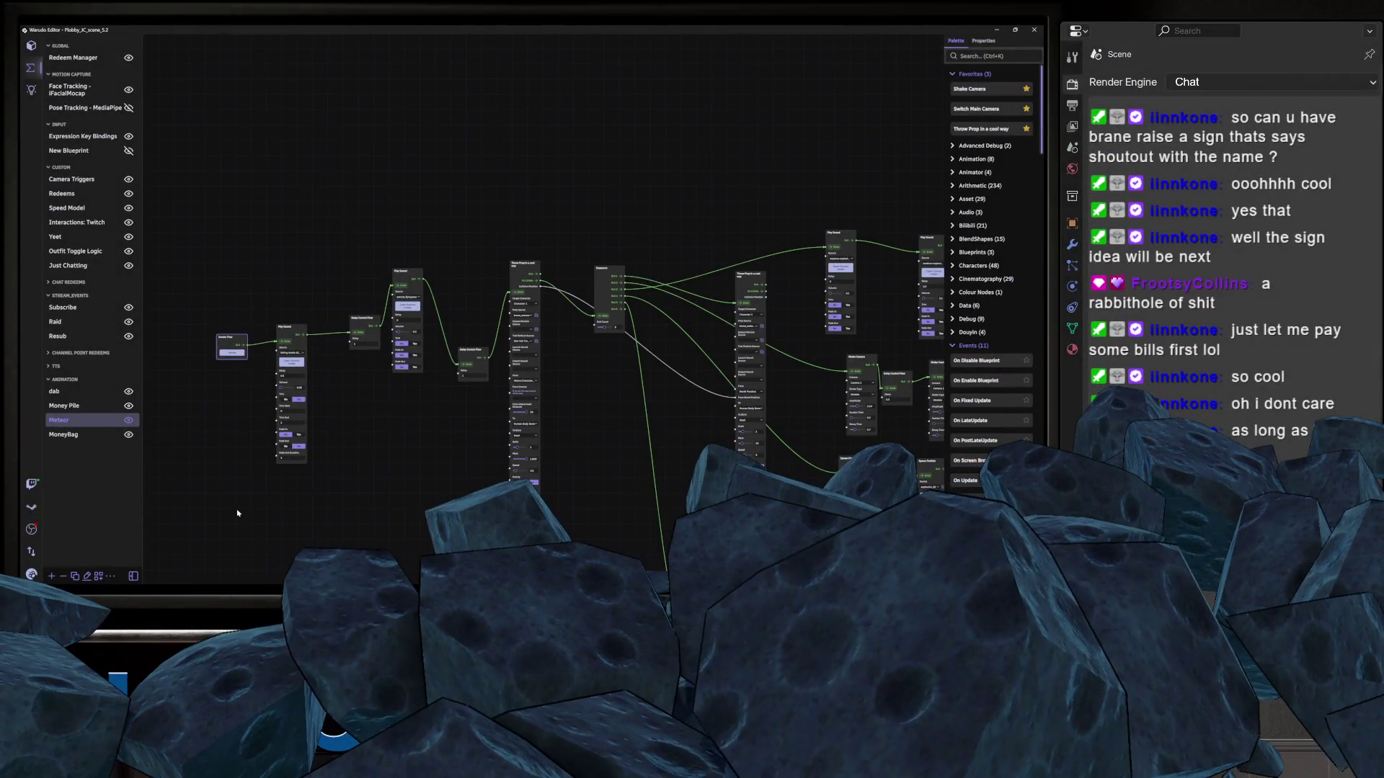
{"action": "left_click", "coordinate": [68, 435]}
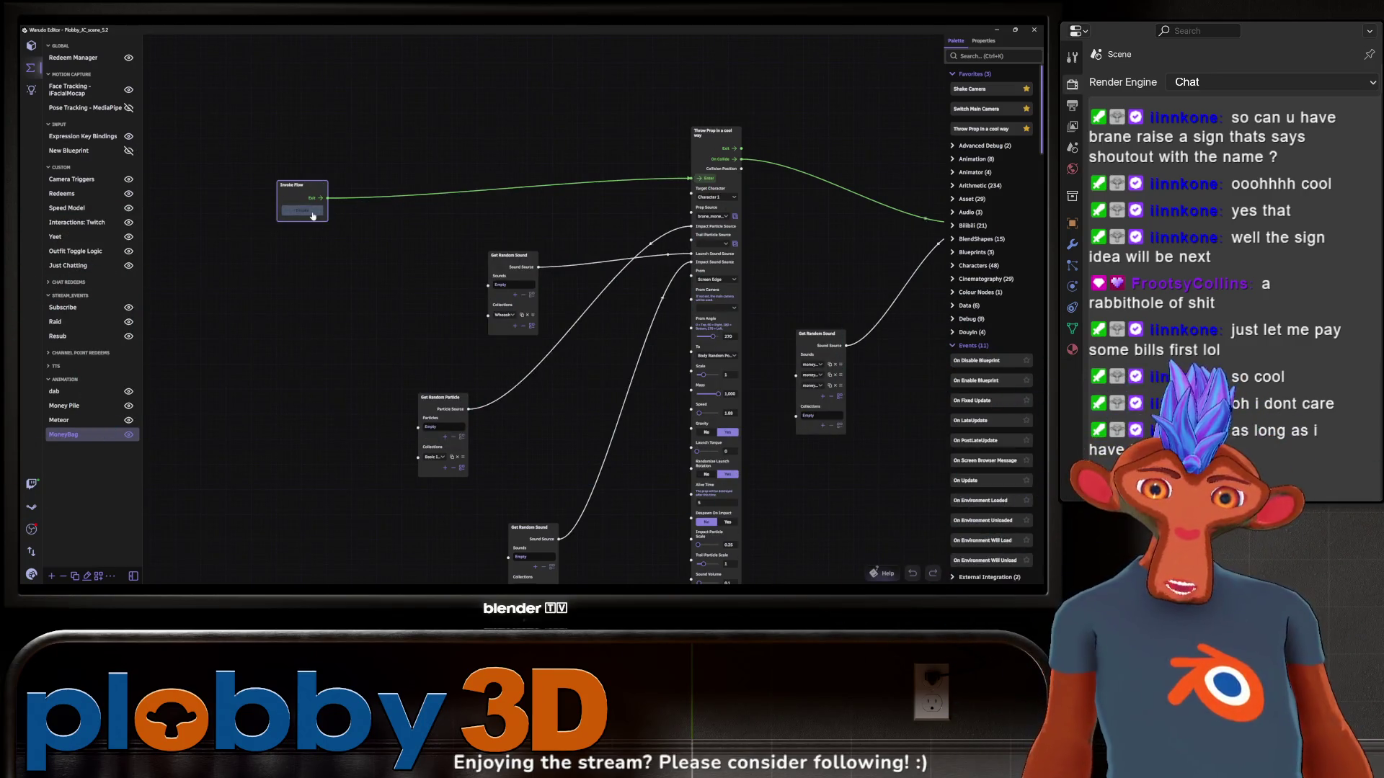
{"action": "left_click", "coordinate": [312, 216]}
Fire Invoke Flow eleven times, throwing repeated waves of money bags at the avatar
{"action": "left_click", "coordinate": [313, 216]}
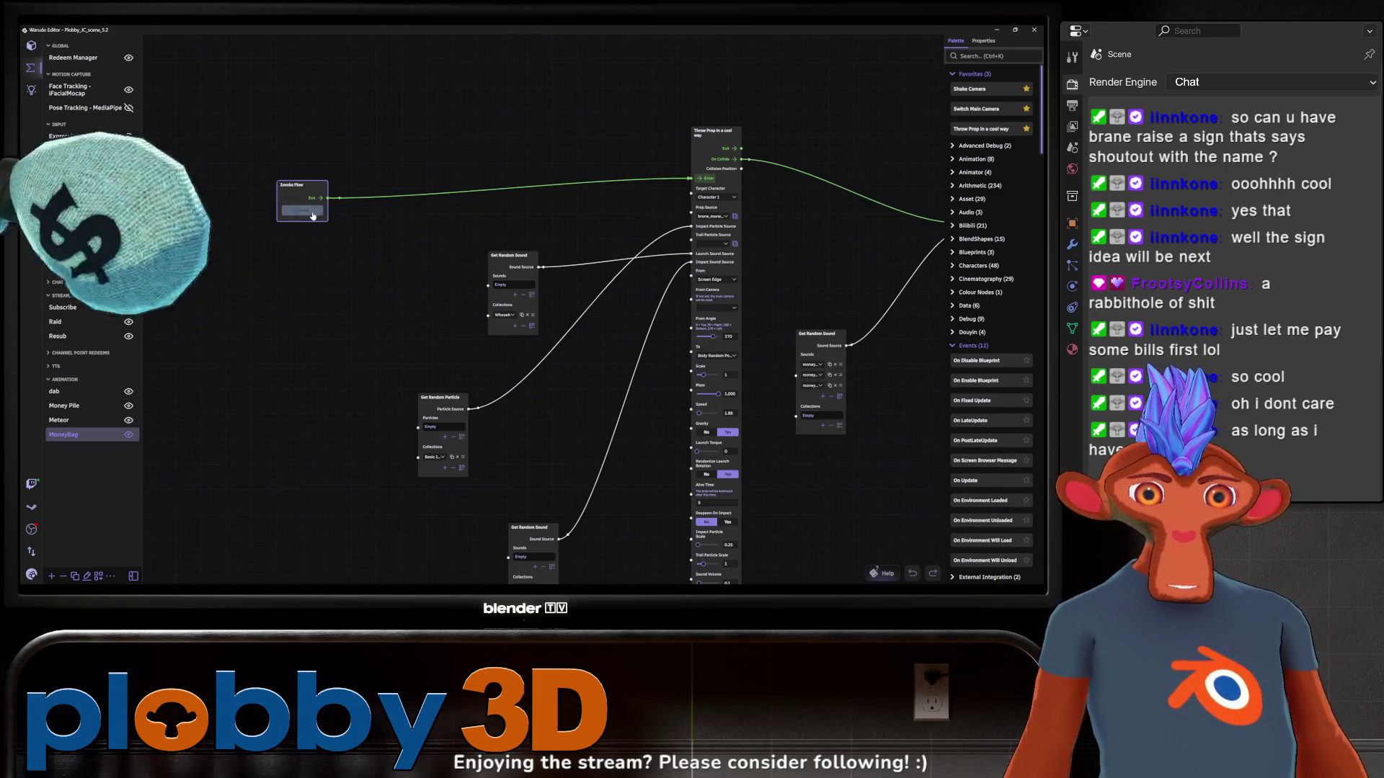
{"action": "left_click", "coordinate": [313, 216]}
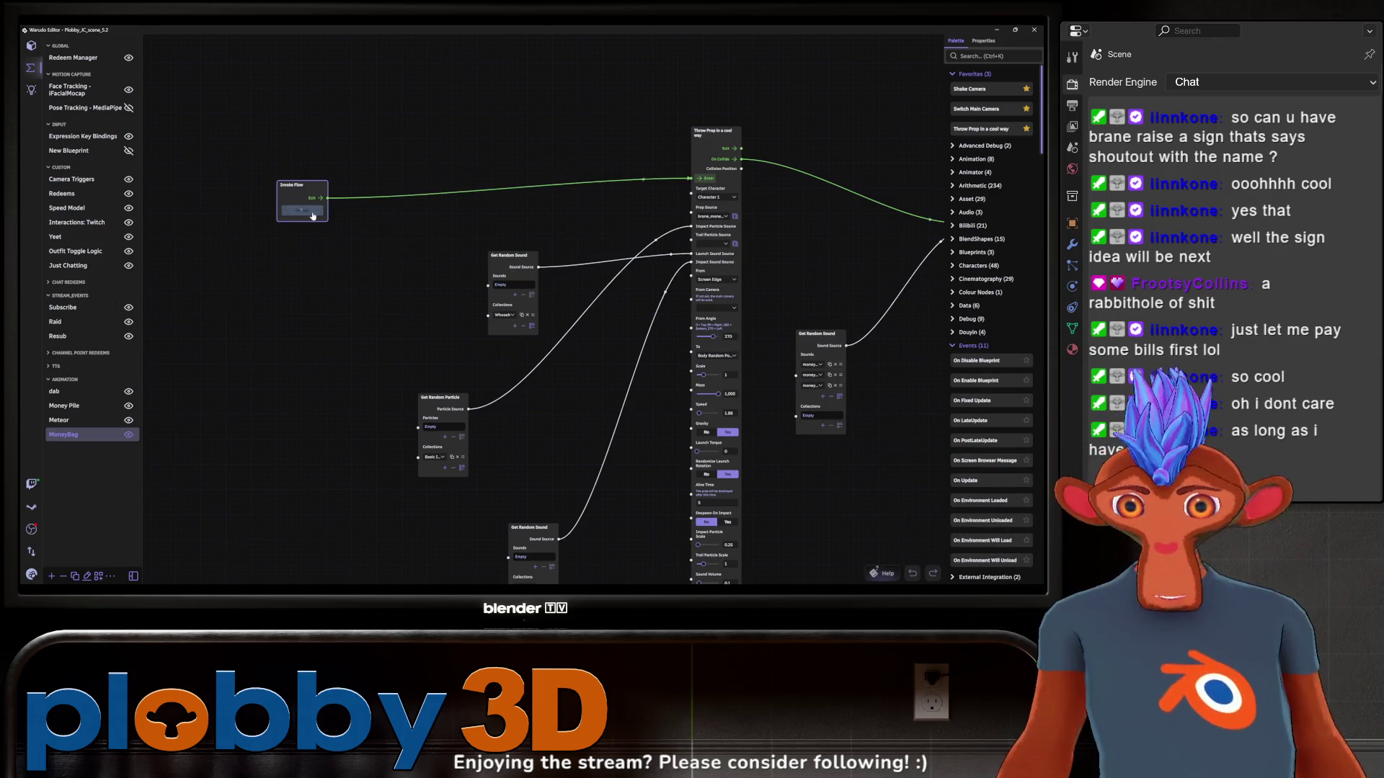
{"action": "left_click", "coordinate": [313, 216]}
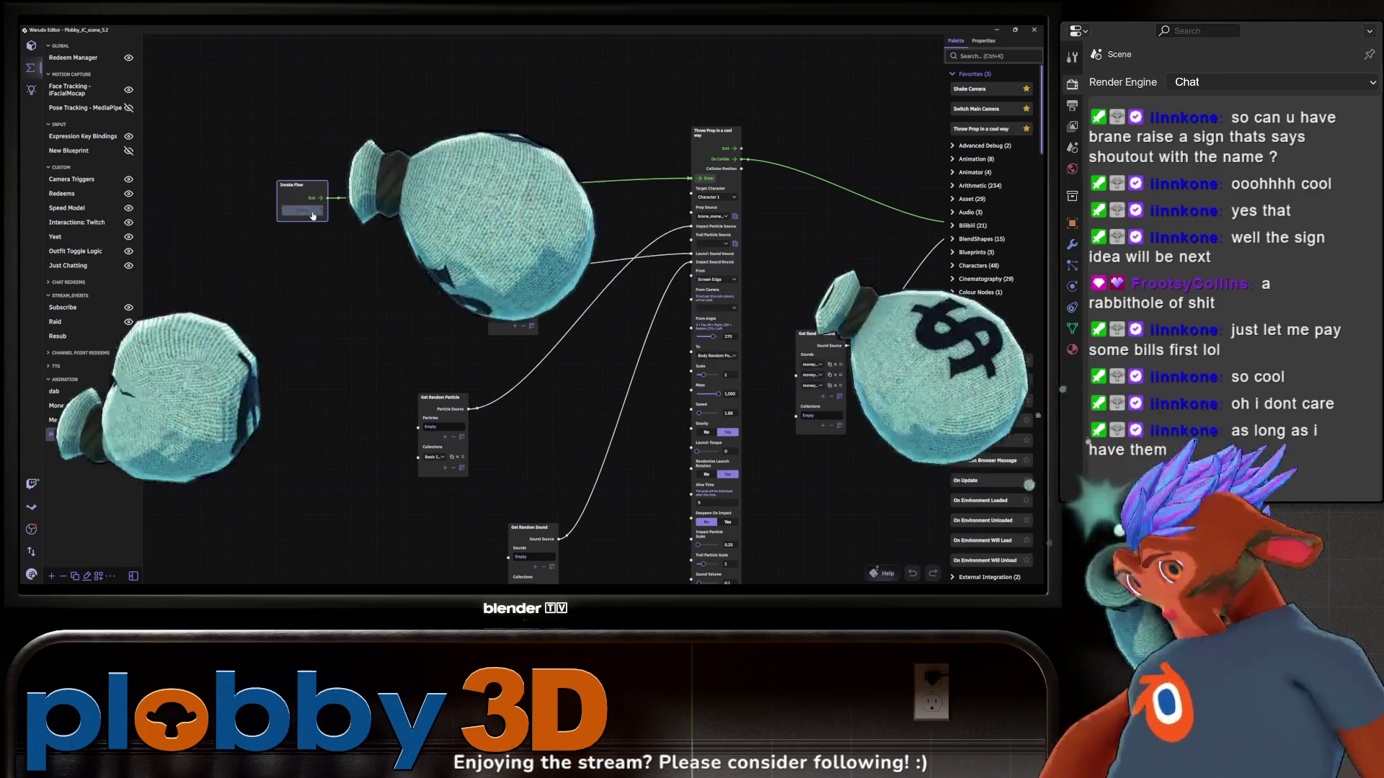
{"action": "left_click", "coordinate": [313, 216]}
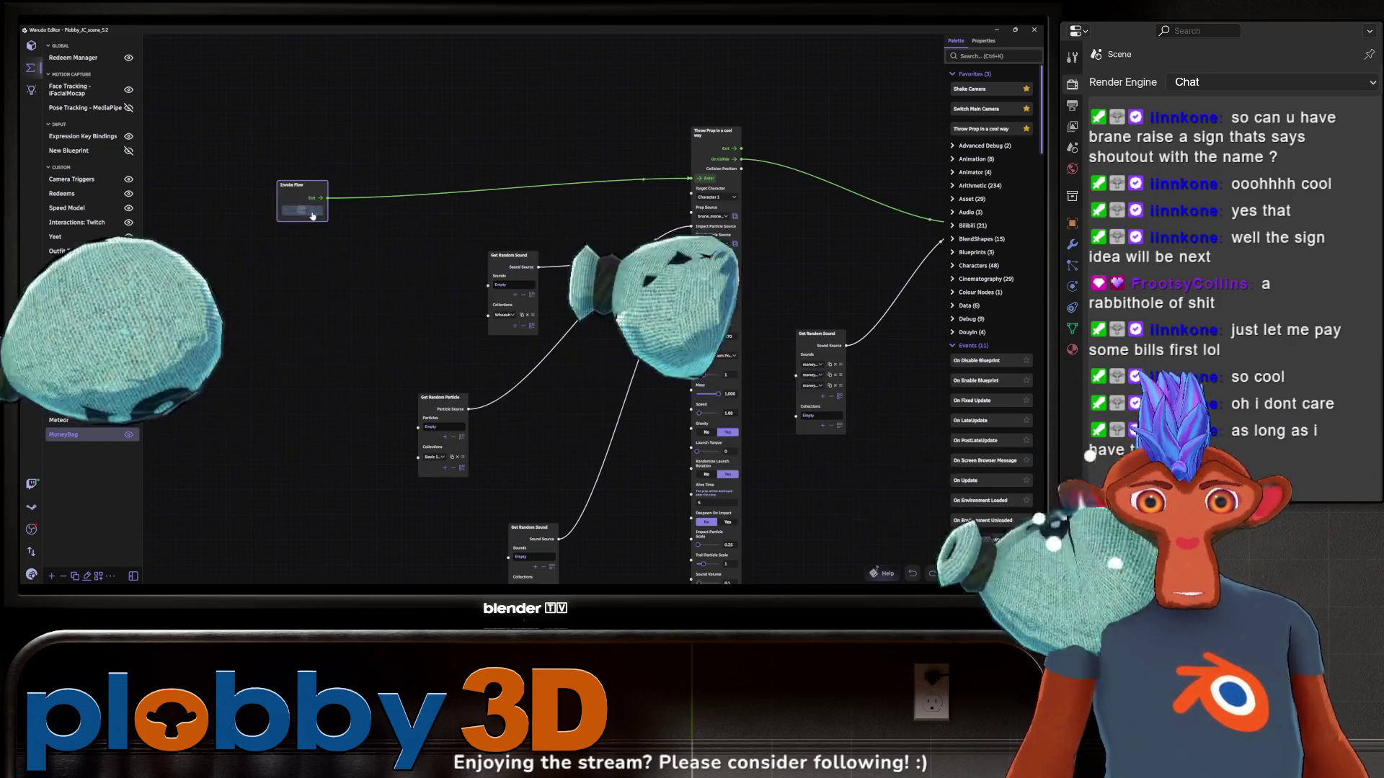
{"action": "left_click", "coordinate": [312, 217]}
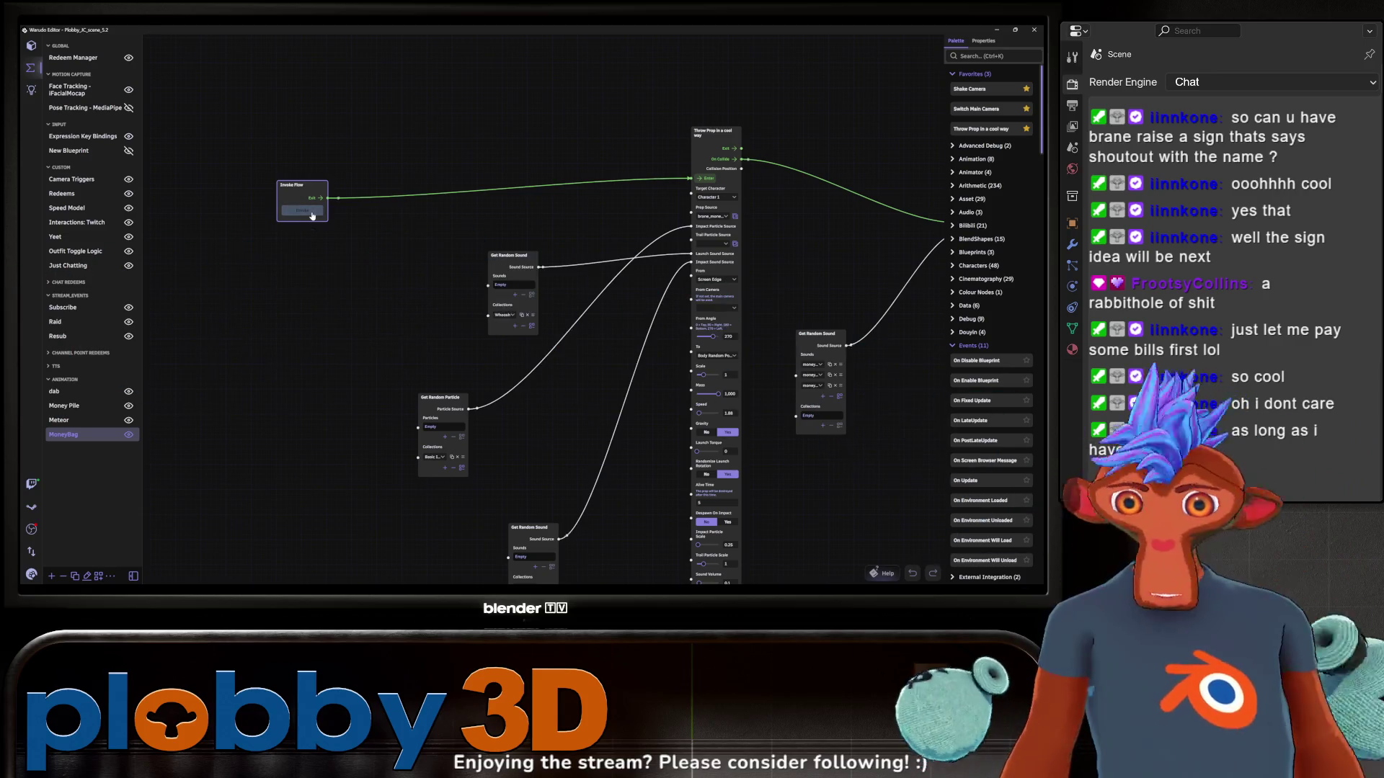
{"action": "left_click", "coordinate": [313, 216]}
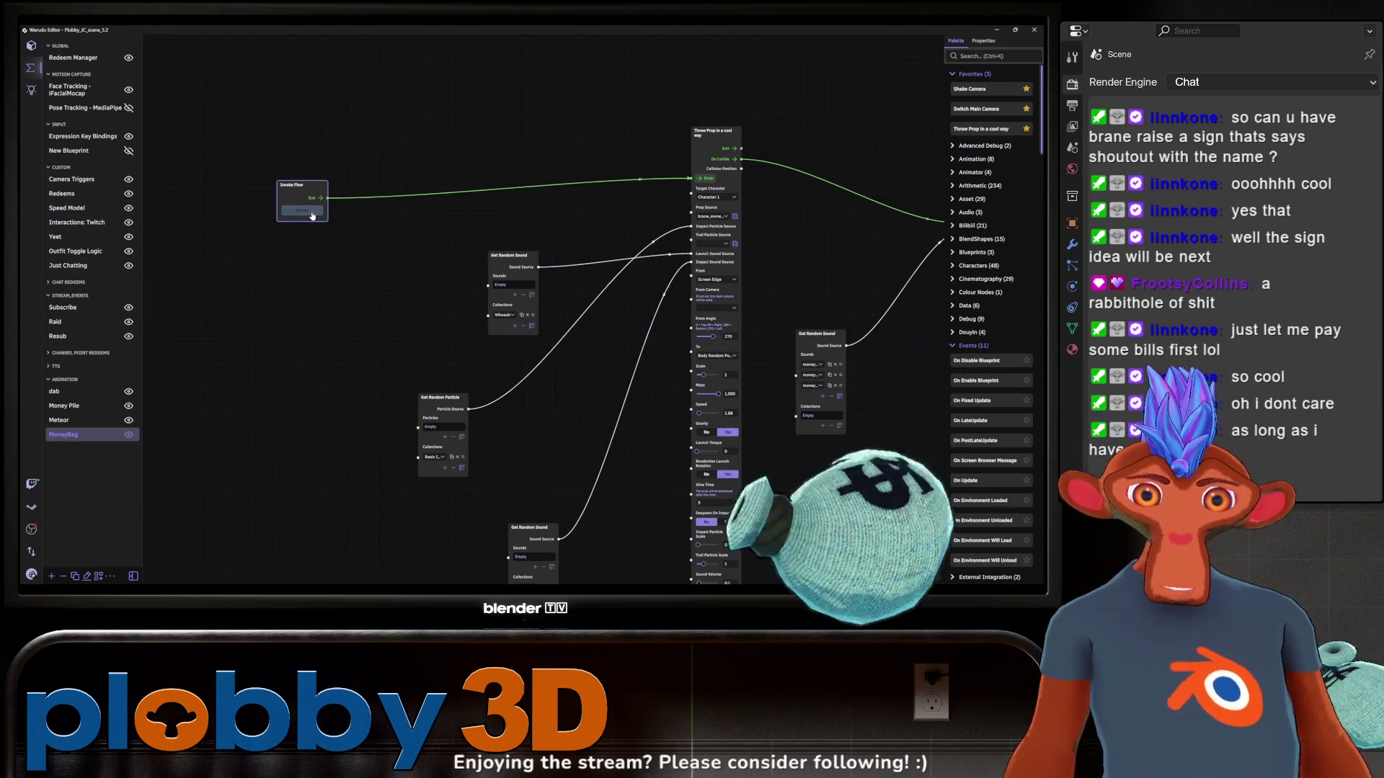
{"action": "left_click", "coordinate": [312, 216]}
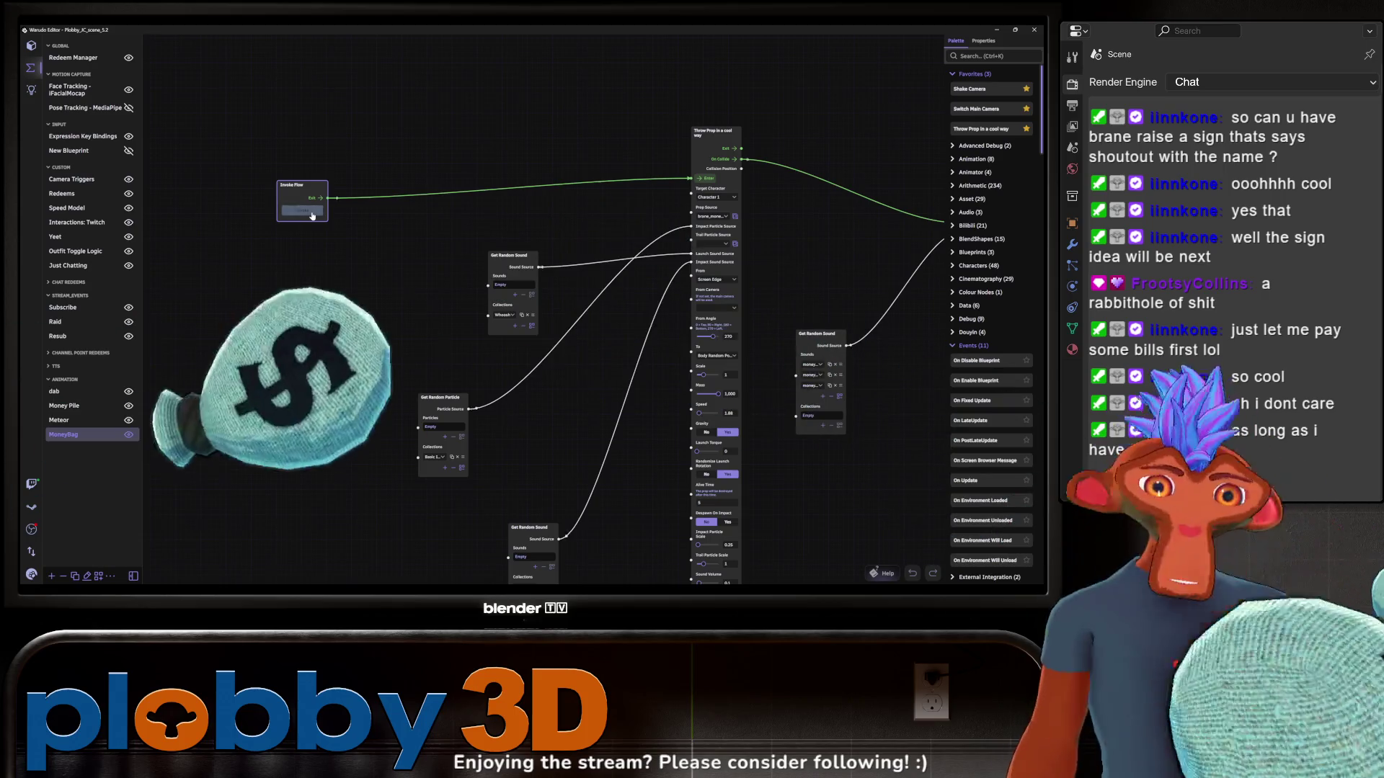
{"action": "left_click", "coordinate": [312, 215]}
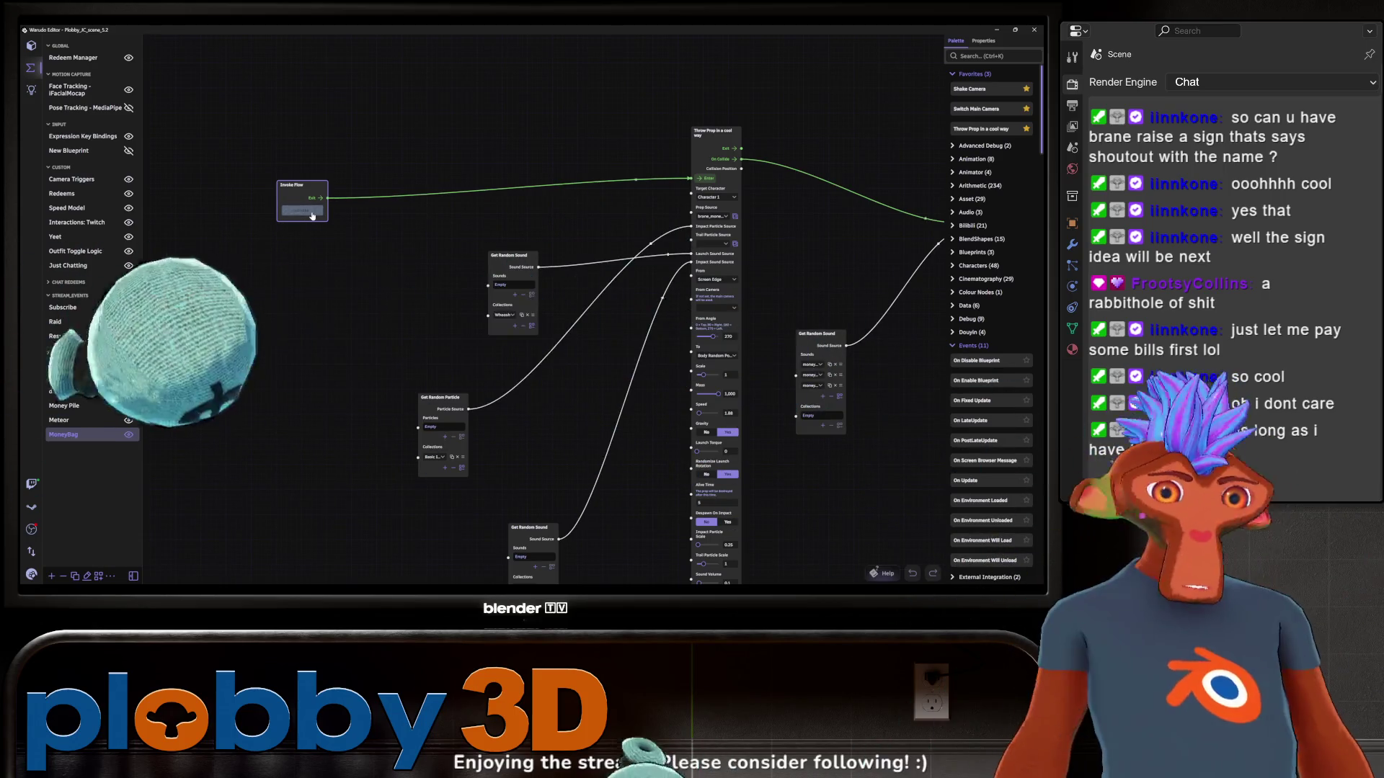
{"action": "left_click", "coordinate": [312, 215]}
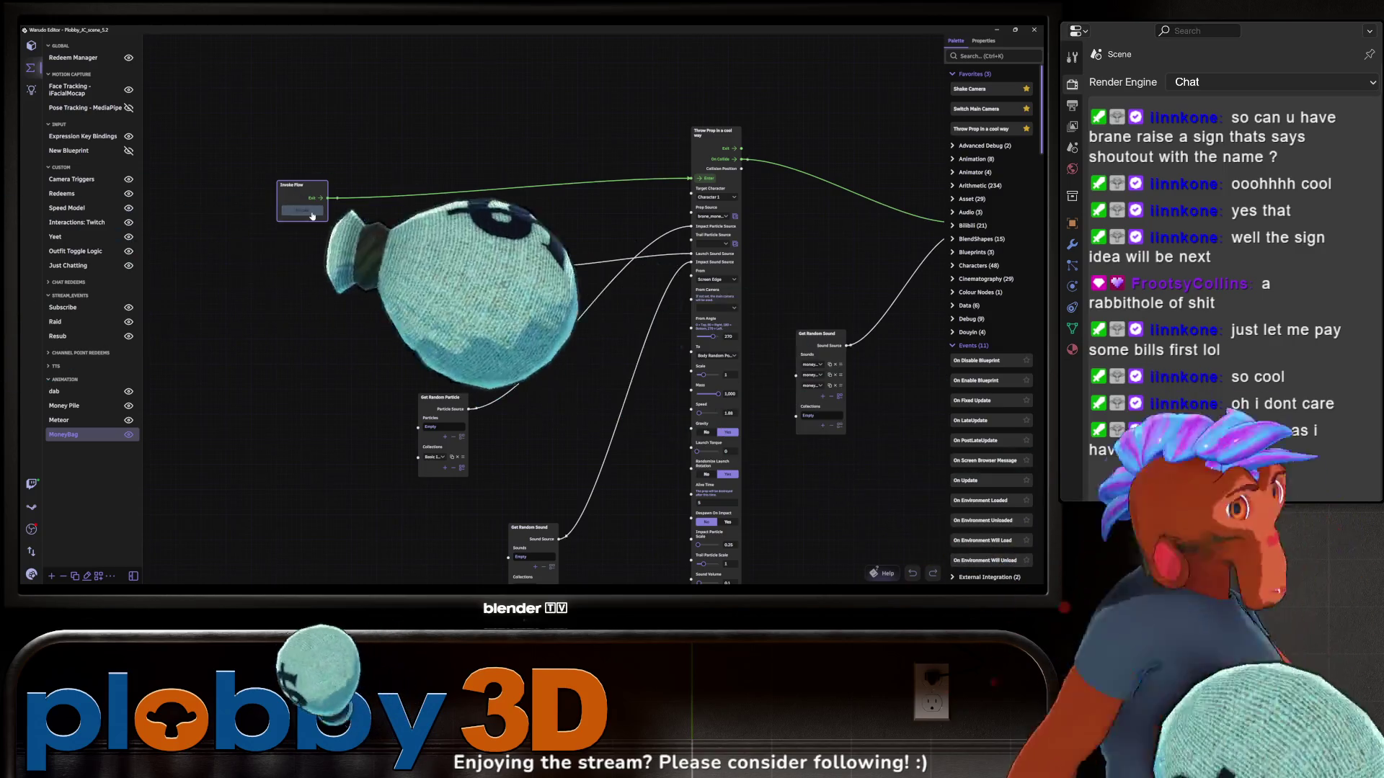
{"action": "left_click", "coordinate": [312, 216]}
{"action": "left_click", "coordinate": [312, 216]}
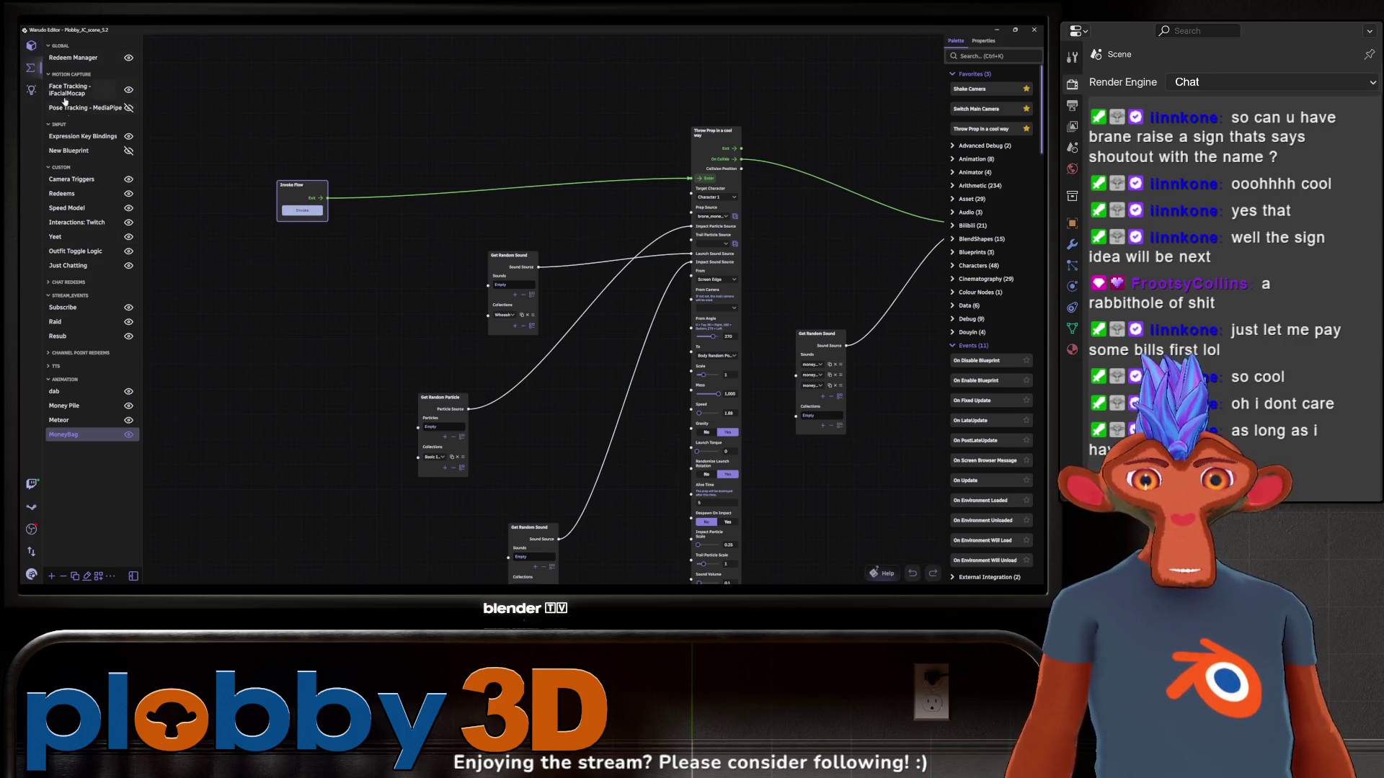
Zoom in and throw five more money bags with Invoke Flow
{"action": "scroll", "coordinate": [256, 446], "scroll_direction": "up", "scroll_amount": 3}
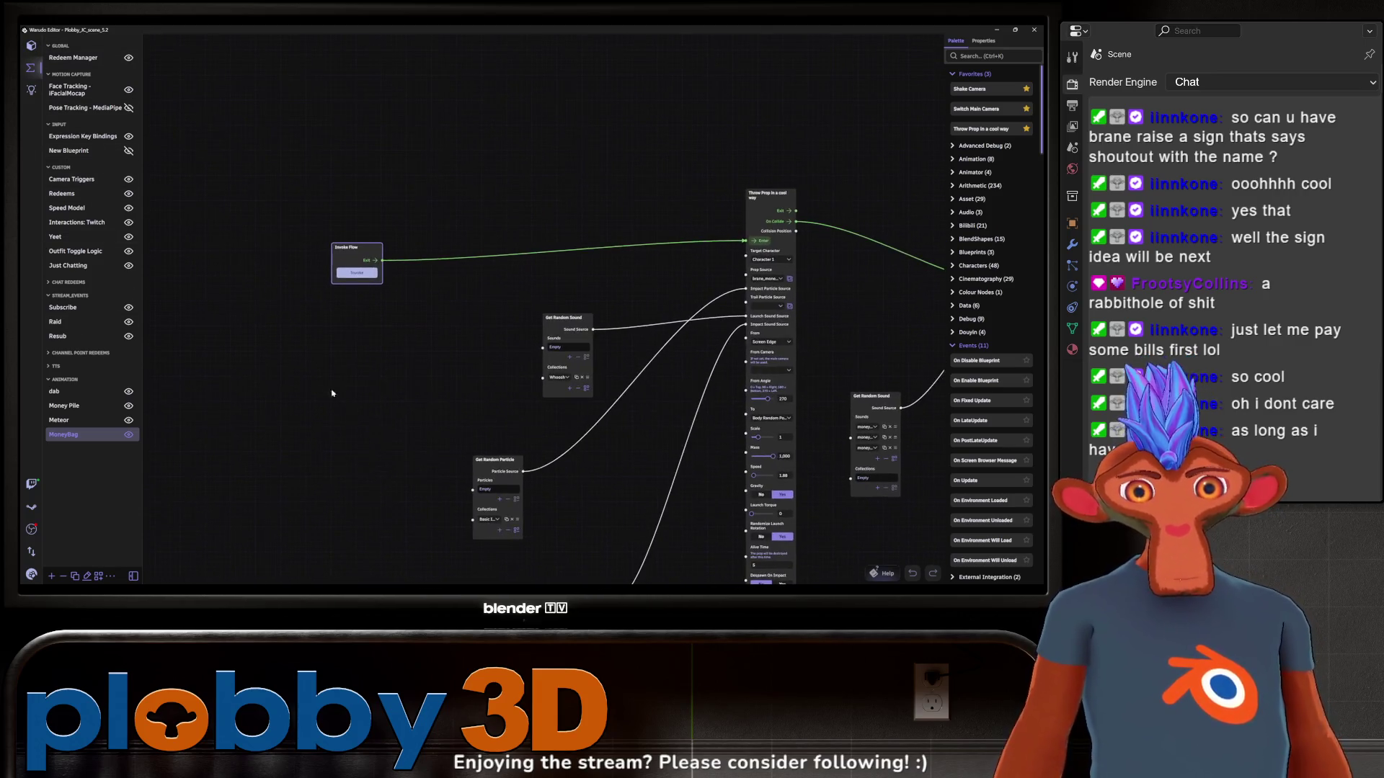
{"action": "left_click", "coordinate": [220, 186]}
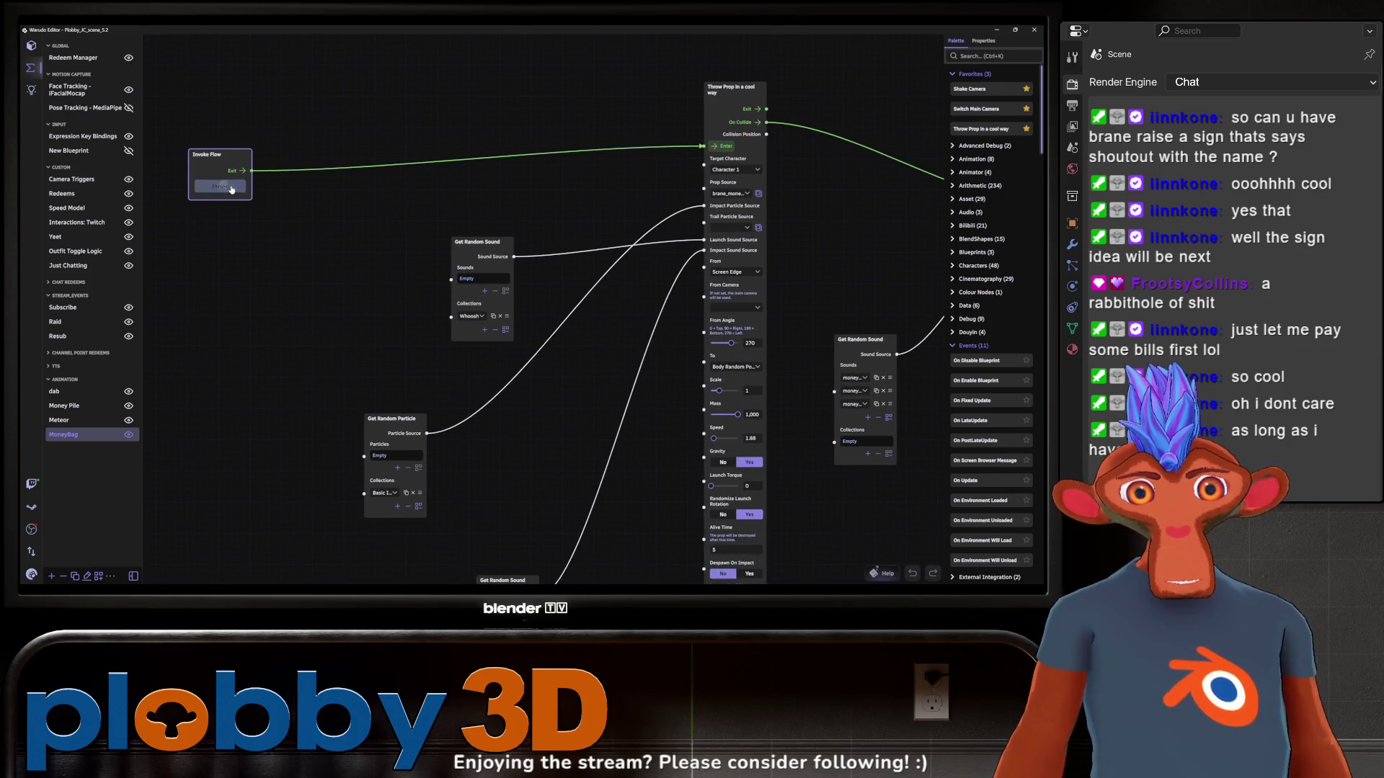
{"action": "left_click", "coordinate": [218, 188]}
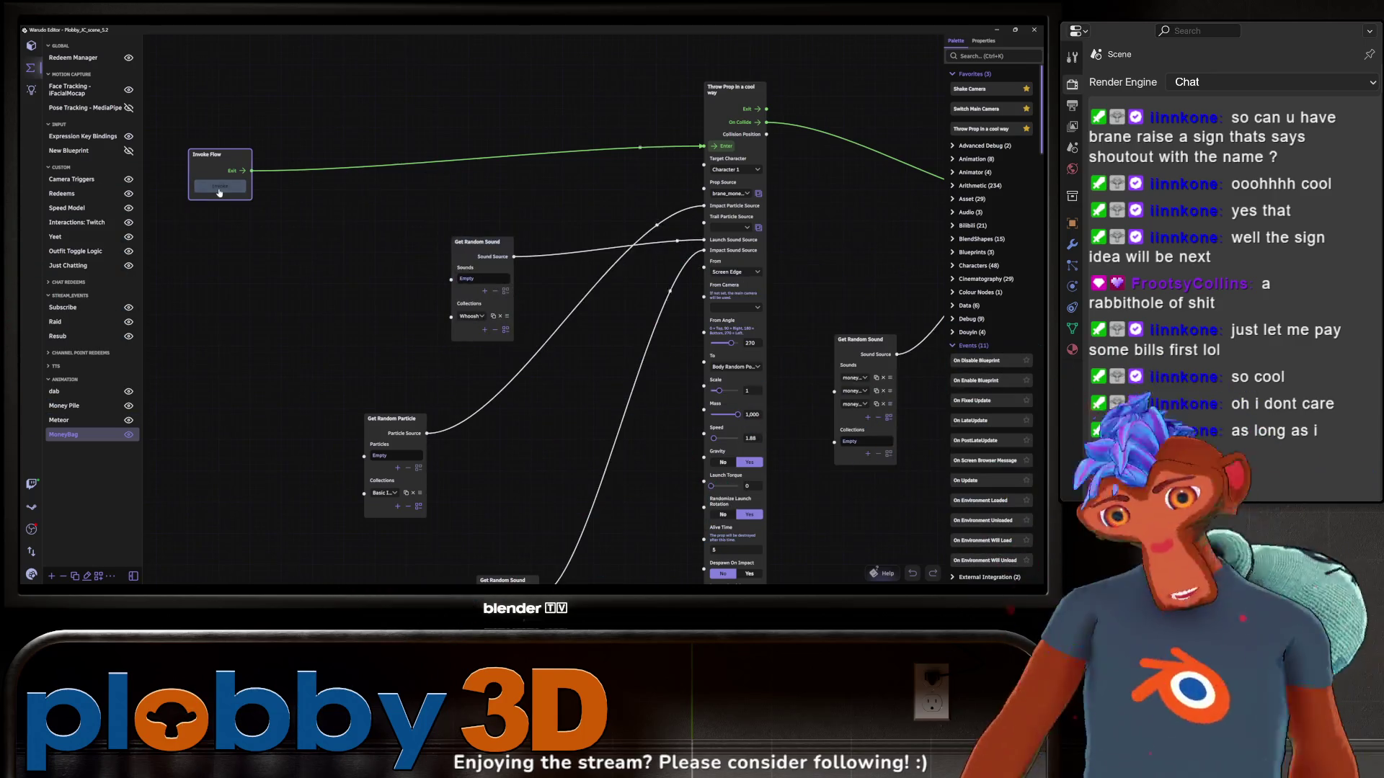
{"action": "left_click", "coordinate": [219, 188]}
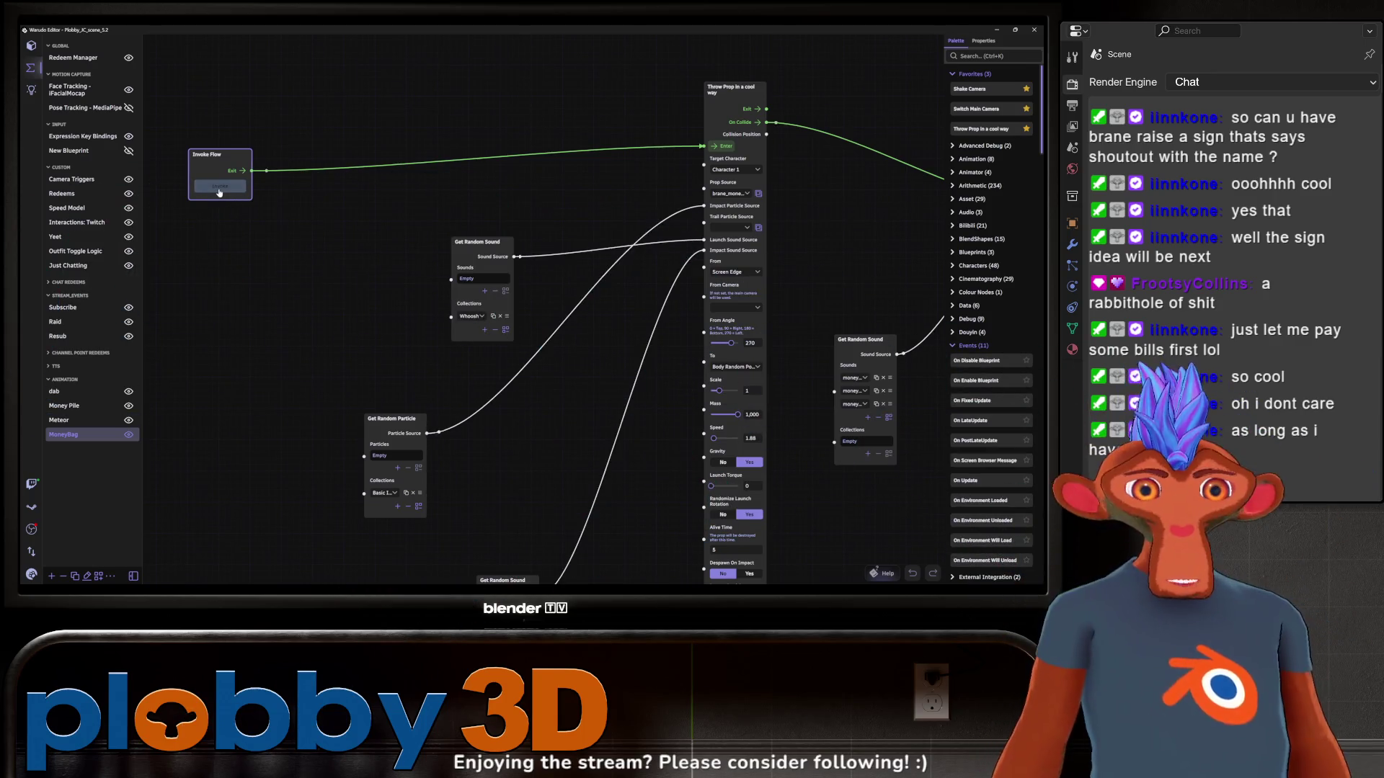
{"action": "left_click", "coordinate": [219, 189]}
{"action": "left_click", "coordinate": [219, 189]}
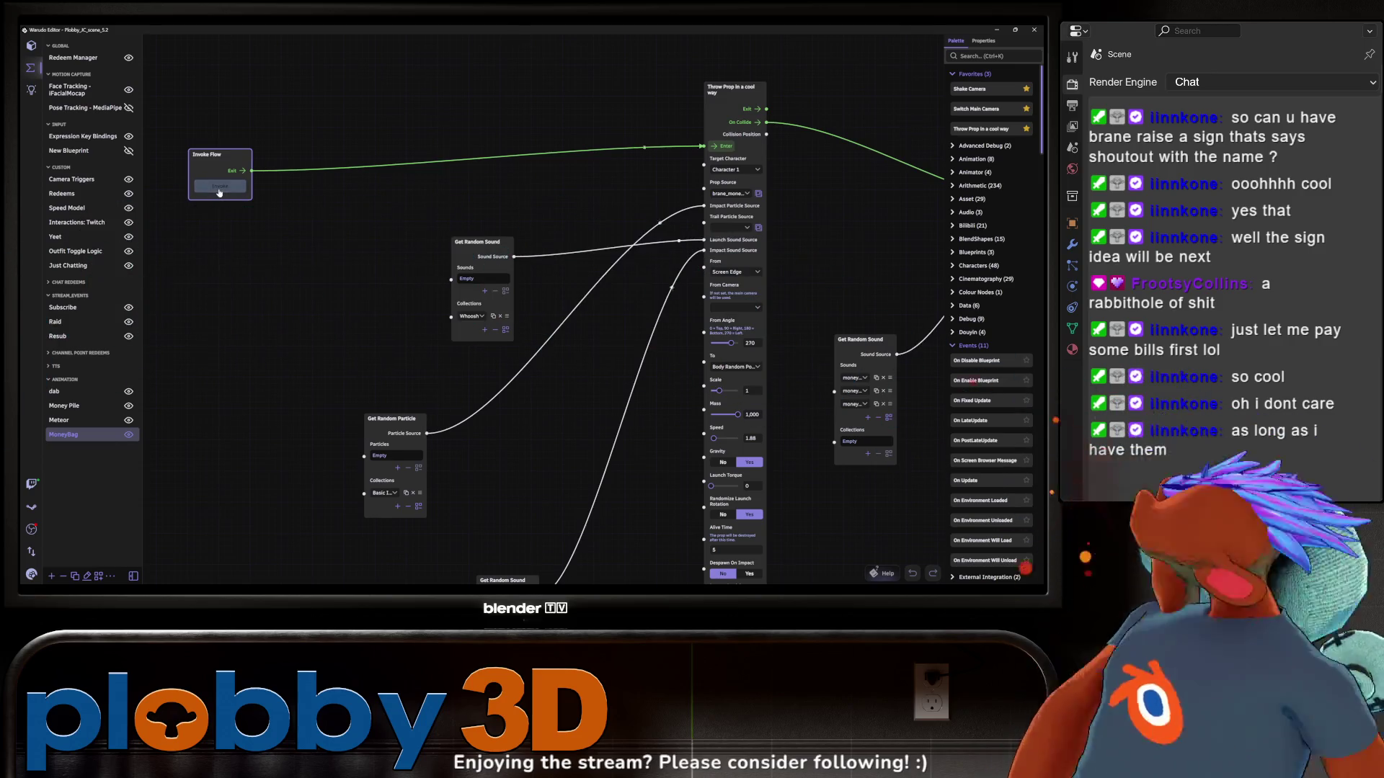
Throw two more money bags and frame the whole graph, including the Play Sound node
{"action": "mouse_move", "coordinate": [286, 288]}
{"action": "middle_mouse_down"}
{"action": "mouse_move", "coordinate": [430, 310]}
{"action": "mouse_move", "coordinate": [202, 294]}
{"action": "mouse_move", "coordinate": [284, 361]}
{"action": "mouse_move", "coordinate": [174, 351]}
{"action": "middle_mouse_up"}
{"action": "scroll", "coordinate": [202, 294], "scroll_direction": "down", "scroll_amount": 2}
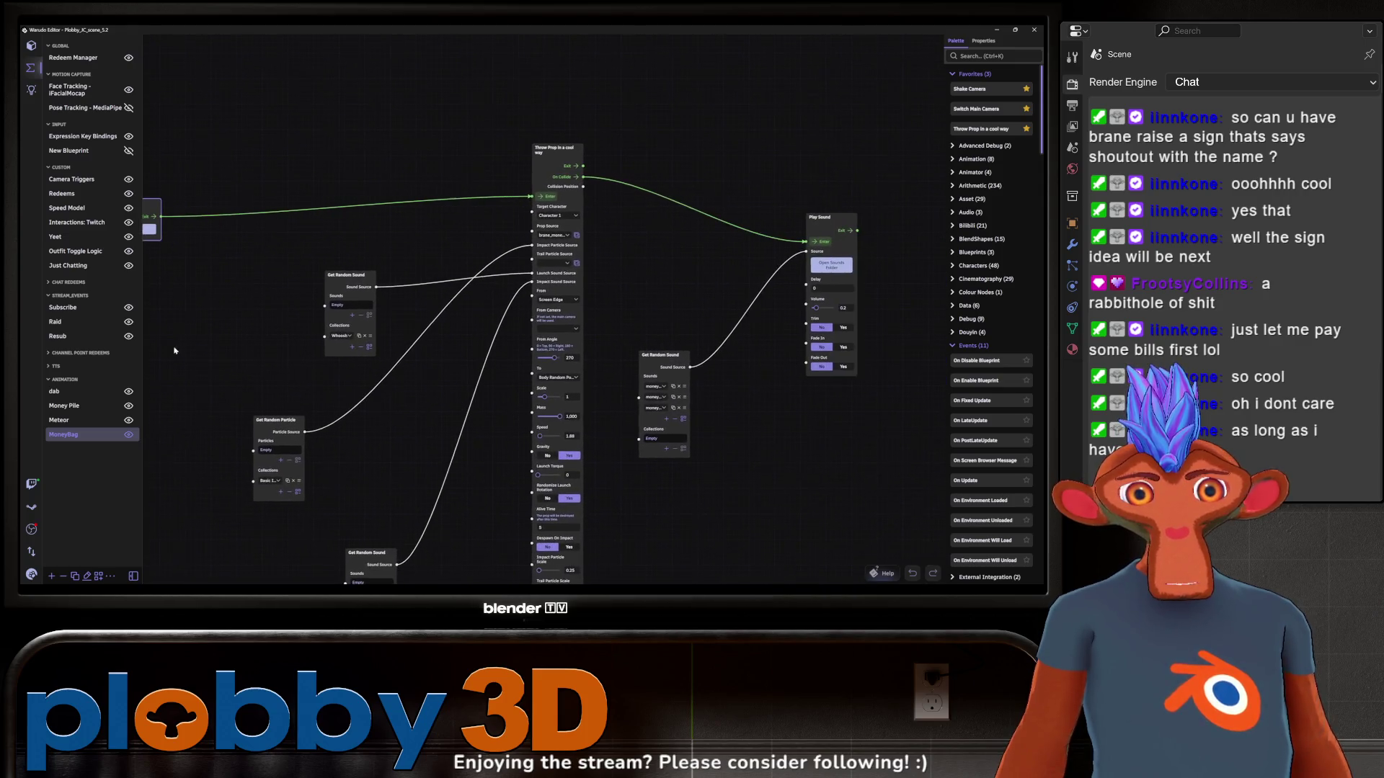
{"action": "mouse_move", "coordinate": [471, 330]}
{"action": "middle_mouse_down"}
{"action": "mouse_move", "coordinate": [598, 342]}
{"action": "mouse_move", "coordinate": [225, 348]}
{"action": "mouse_move", "coordinate": [392, 348]}
{"action": "mouse_move", "coordinate": [275, 318]}
{"action": "mouse_move", "coordinate": [321, 424]}
{"action": "mouse_move", "coordinate": [465, 369]}
{"action": "mouse_move", "coordinate": [437, 368]}
{"action": "middle_mouse_up"}
{"action": "left_click", "coordinate": [292, 263]}
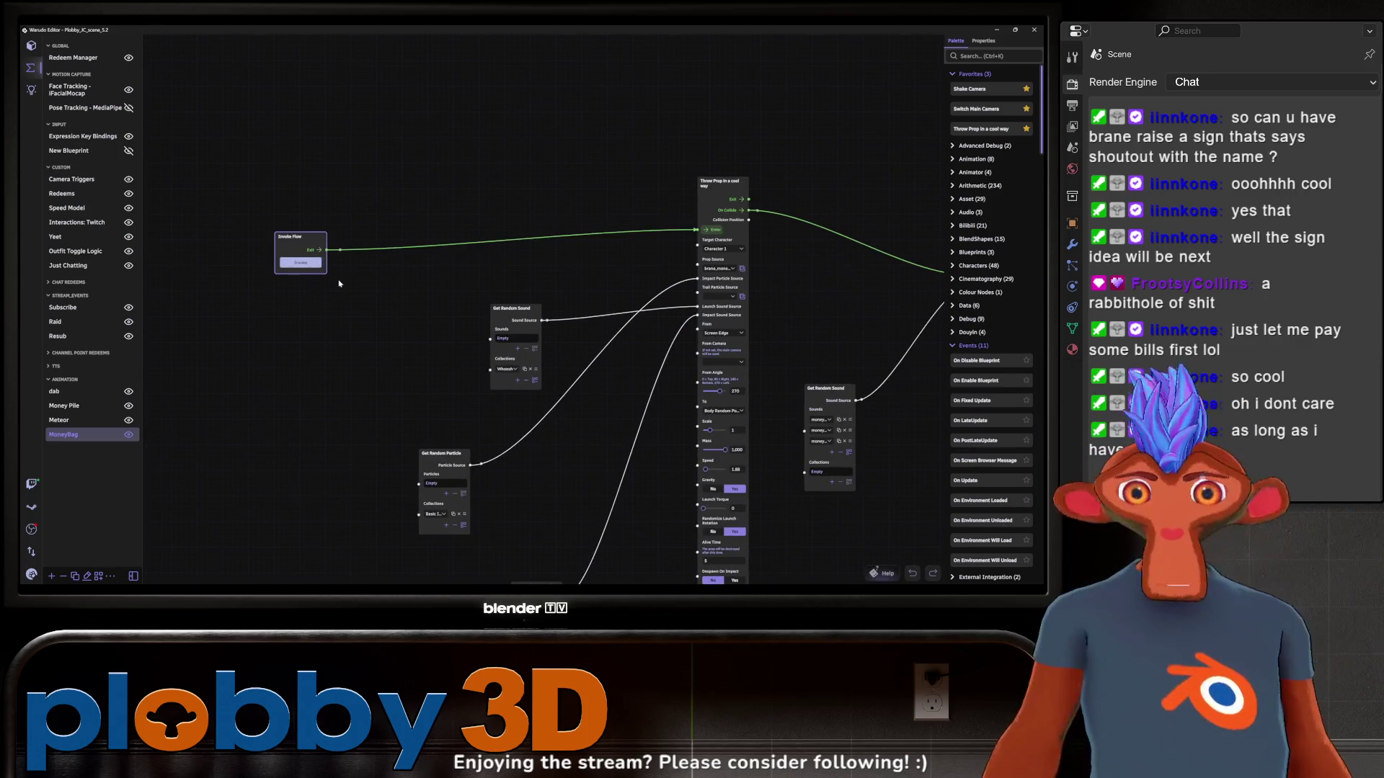
{"action": "left_click", "coordinate": [310, 266]}
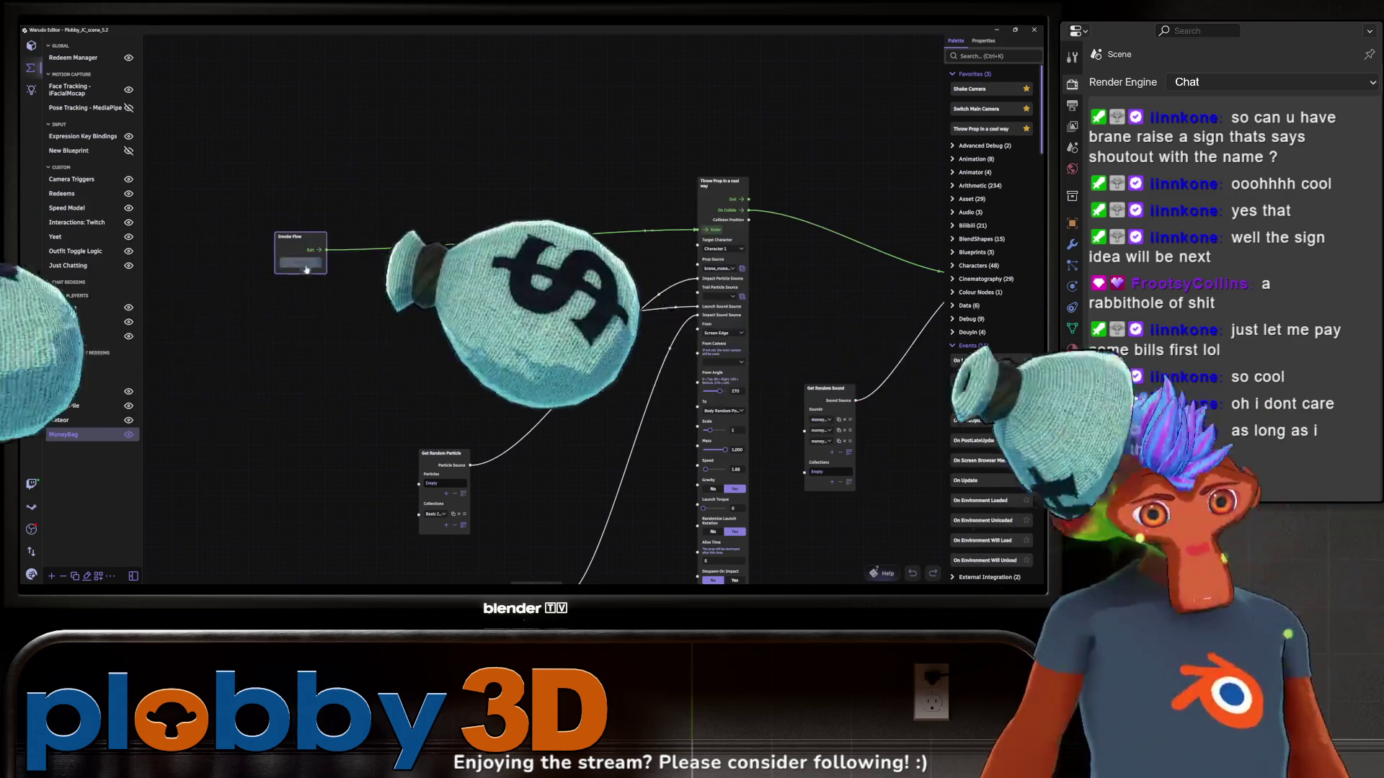
{"action": "scroll", "coordinate": [365, 371], "scroll_direction": "down", "scroll_amount": 5}
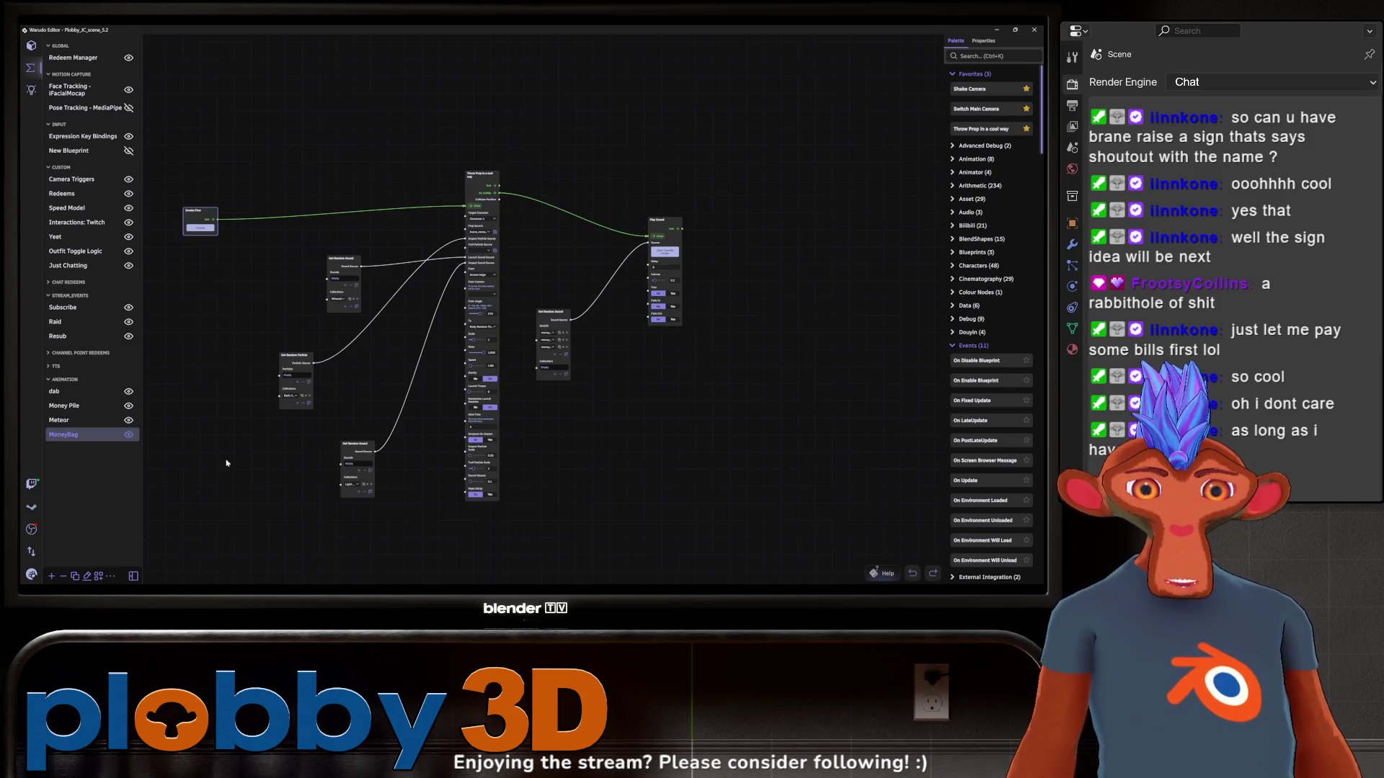
{"action": "scroll", "coordinate": [227, 464], "scroll_direction": "up", "scroll_amount": 2}
{"action": "scroll", "coordinate": [204, 517], "scroll_direction": "down", "scroll_amount": 2}
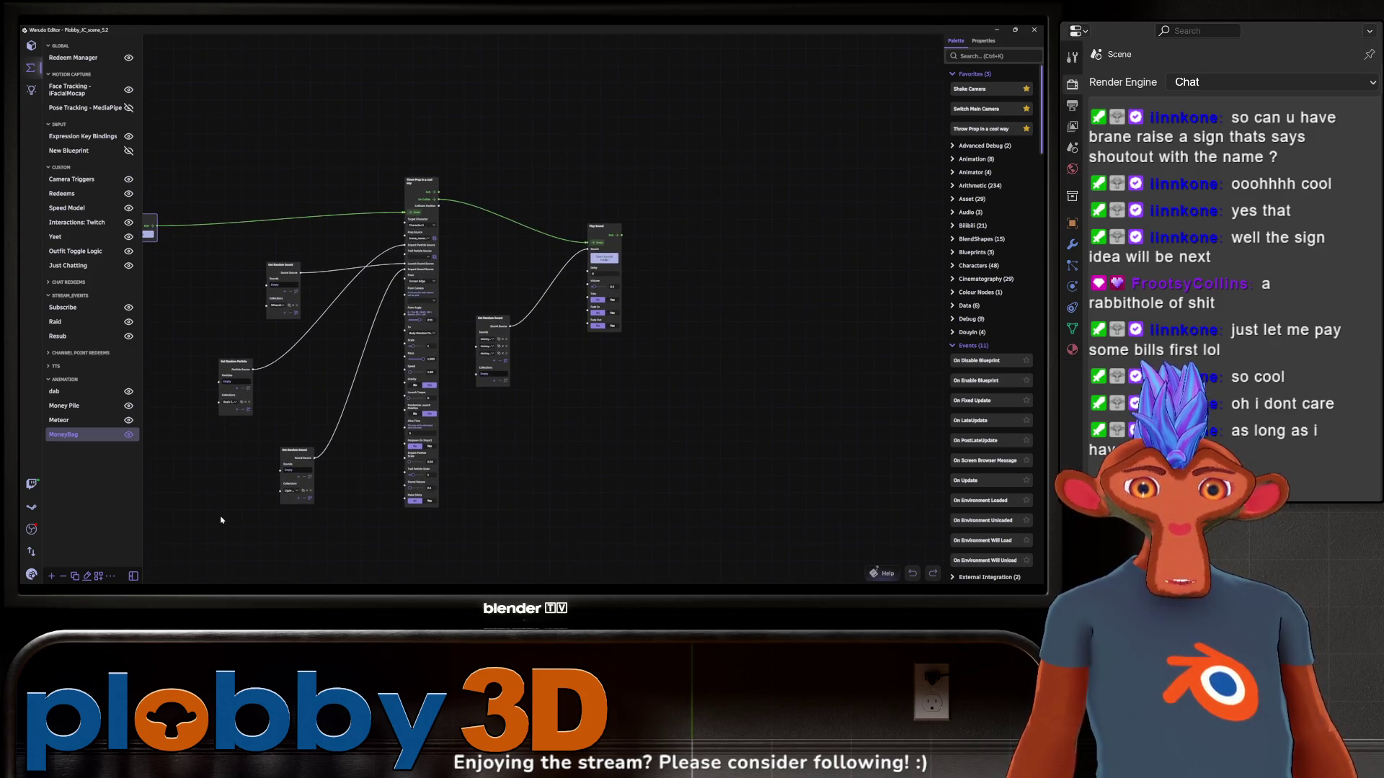
{"action": "mouse_move", "coordinate": [243, 504]}
{"action": "left_mouse_down"}
{"action": "mouse_move", "coordinate": [346, 525]}
{"action": "mouse_move", "coordinate": [383, 562]}
{"action": "left_mouse_up"}
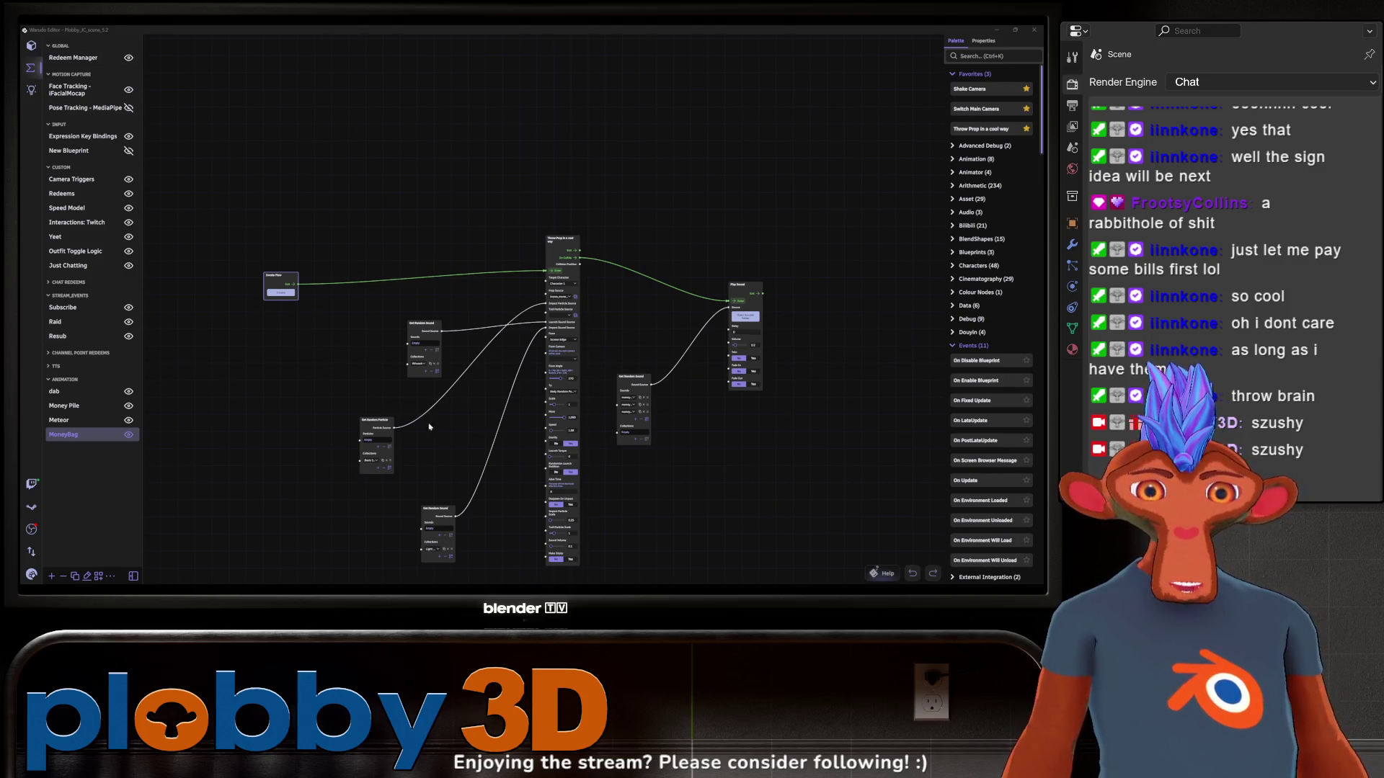
Zoom around the MoneyBag graph's sound nodes
{"action": "scroll", "coordinate": [260, 518], "scroll_direction": "up", "scroll_amount": 2}
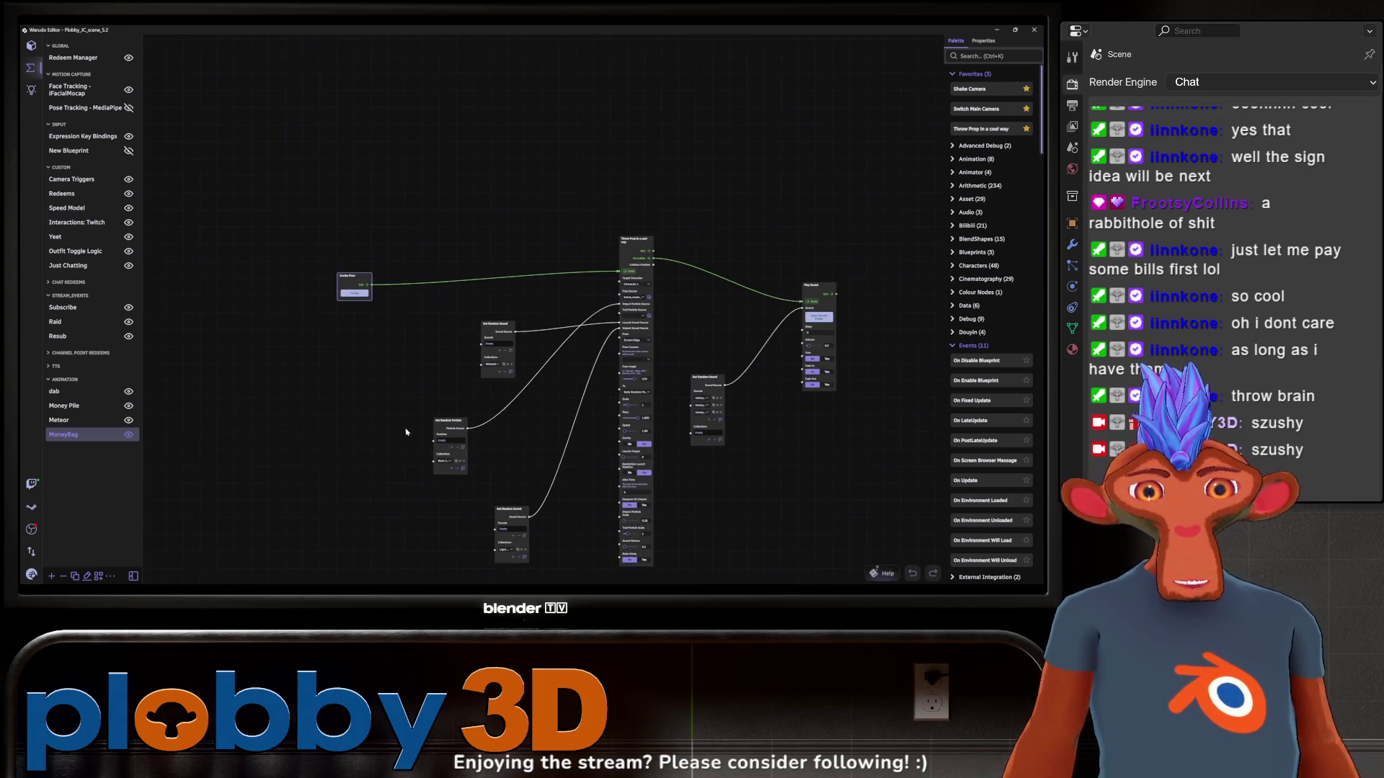
{"action": "scroll", "coordinate": [321, 443], "scroll_direction": "up", "scroll_amount": 1}
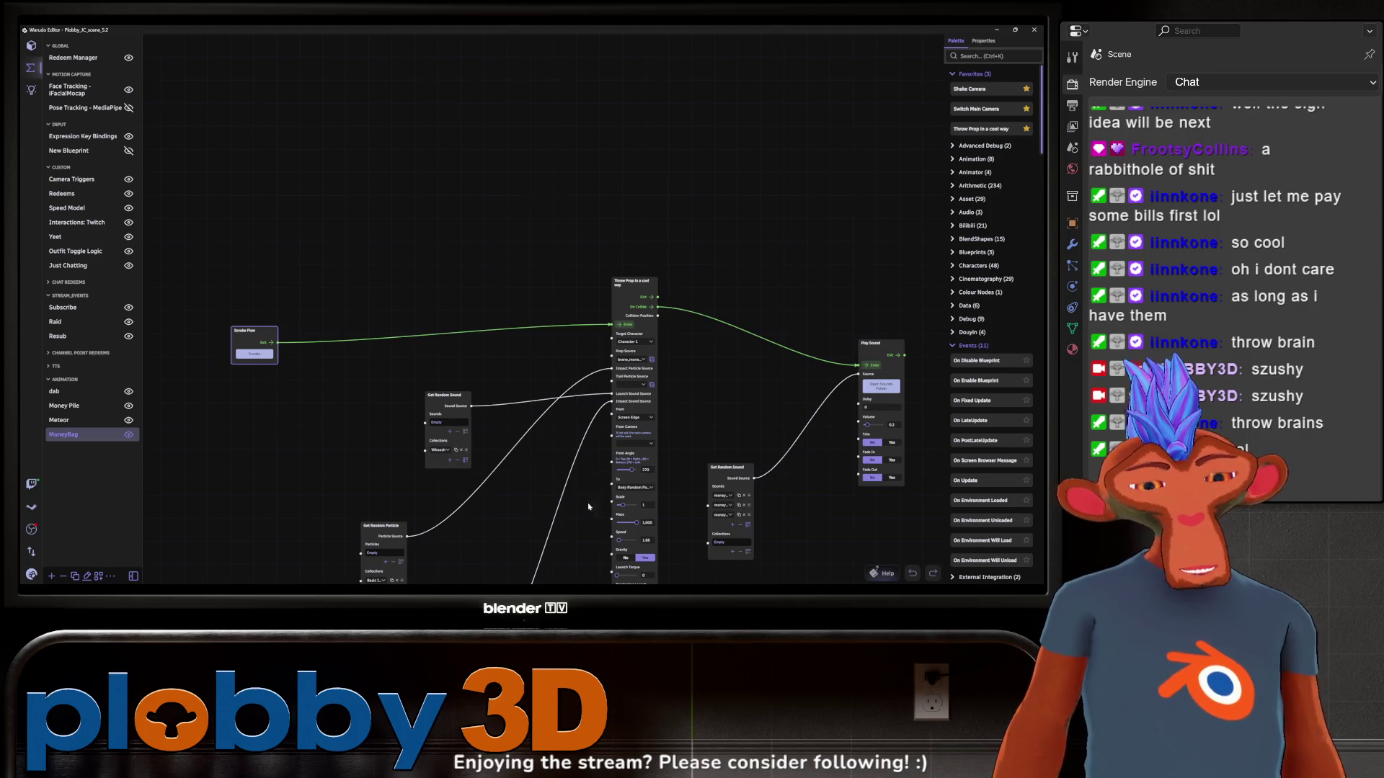
{"action": "scroll", "coordinate": [588, 506], "scroll_direction": "down", "scroll_amount": 2}
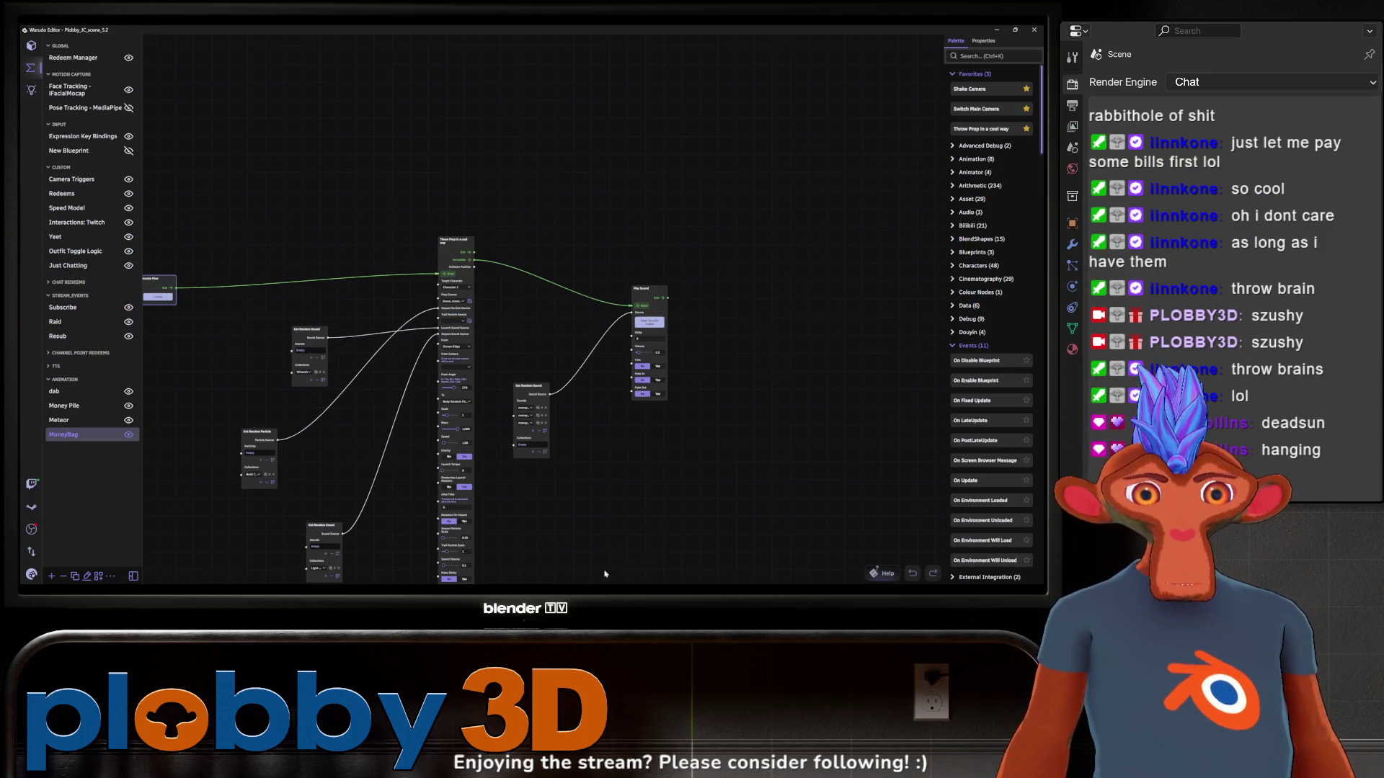
Return to Blender and orbit and zoom around the textured boombox
{"action": "key", "text": "alt+Tab"}
{"action": "scroll", "coordinate": [418, 375], "scroll_direction": "down", "scroll_amount": 3}
{"action": "mouse_move", "coordinate": [418, 375]}
{"action": "middle_mouse_down"}
{"action": "mouse_move", "coordinate": [404, 392]}
{"action": "mouse_move", "coordinate": [346, 404]}
{"action": "mouse_move", "coordinate": [500, 409]}
{"action": "mouse_move", "coordinate": [444, 425]}
{"action": "mouse_move", "coordinate": [513, 432]}
{"action": "mouse_move", "coordinate": [488, 411]}
{"action": "mouse_move", "coordinate": [450, 415]}
{"action": "middle_mouse_up"}
{"action": "scroll", "coordinate": [404, 392], "scroll_direction": "up", "scroll_amount": 4}
{"action": "scroll", "coordinate": [338, 408], "scroll_direction": "down", "scroll_amount": 4}
{"action": "scroll", "coordinate": [444, 427], "scroll_direction": "up", "scroll_amount": 5}
{"action": "scroll", "coordinate": [445, 427], "scroll_direction": "down", "scroll_amount": 3}
{"action": "scroll", "coordinate": [461, 432], "scroll_direction": "up", "scroll_amount": 4}
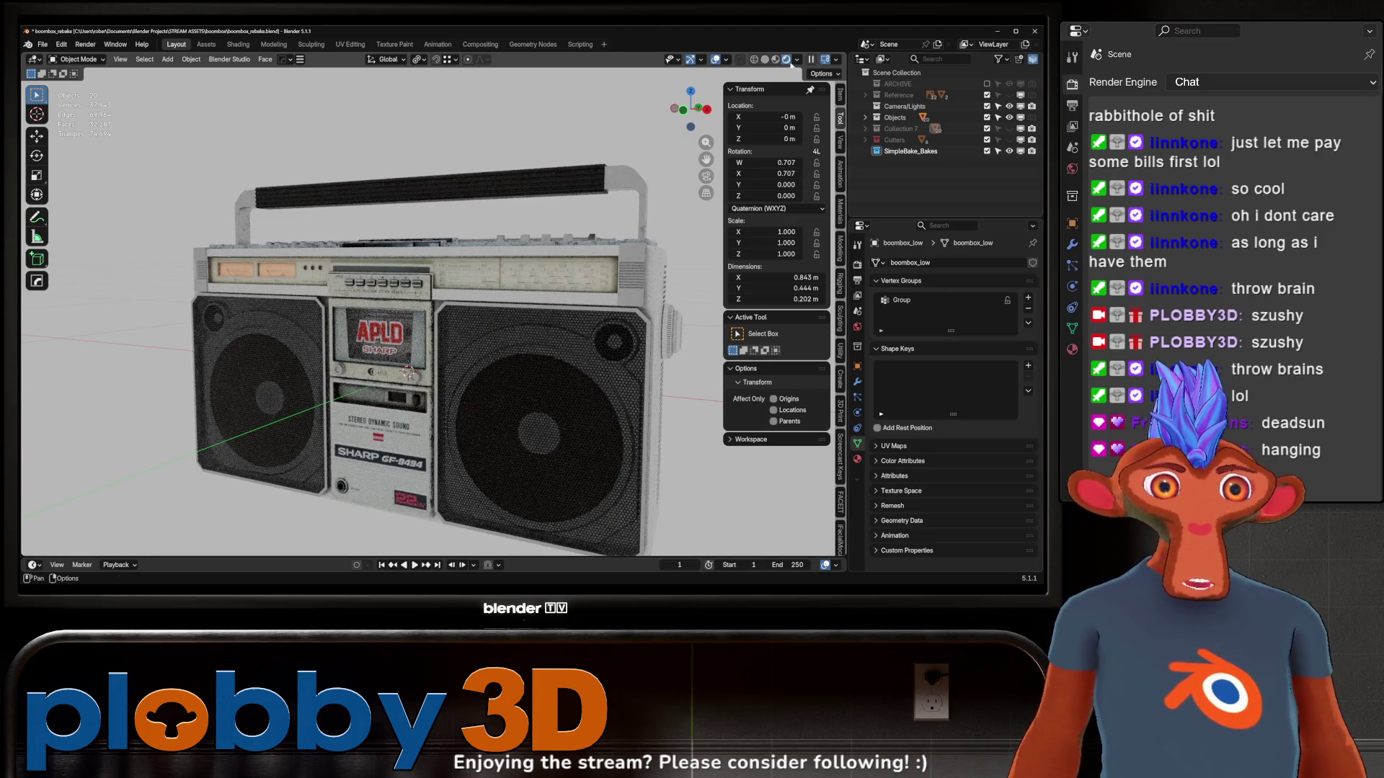
{"action": "left_click", "coordinate": [757, 62]}
{"action": "left_click", "coordinate": [778, 59]}
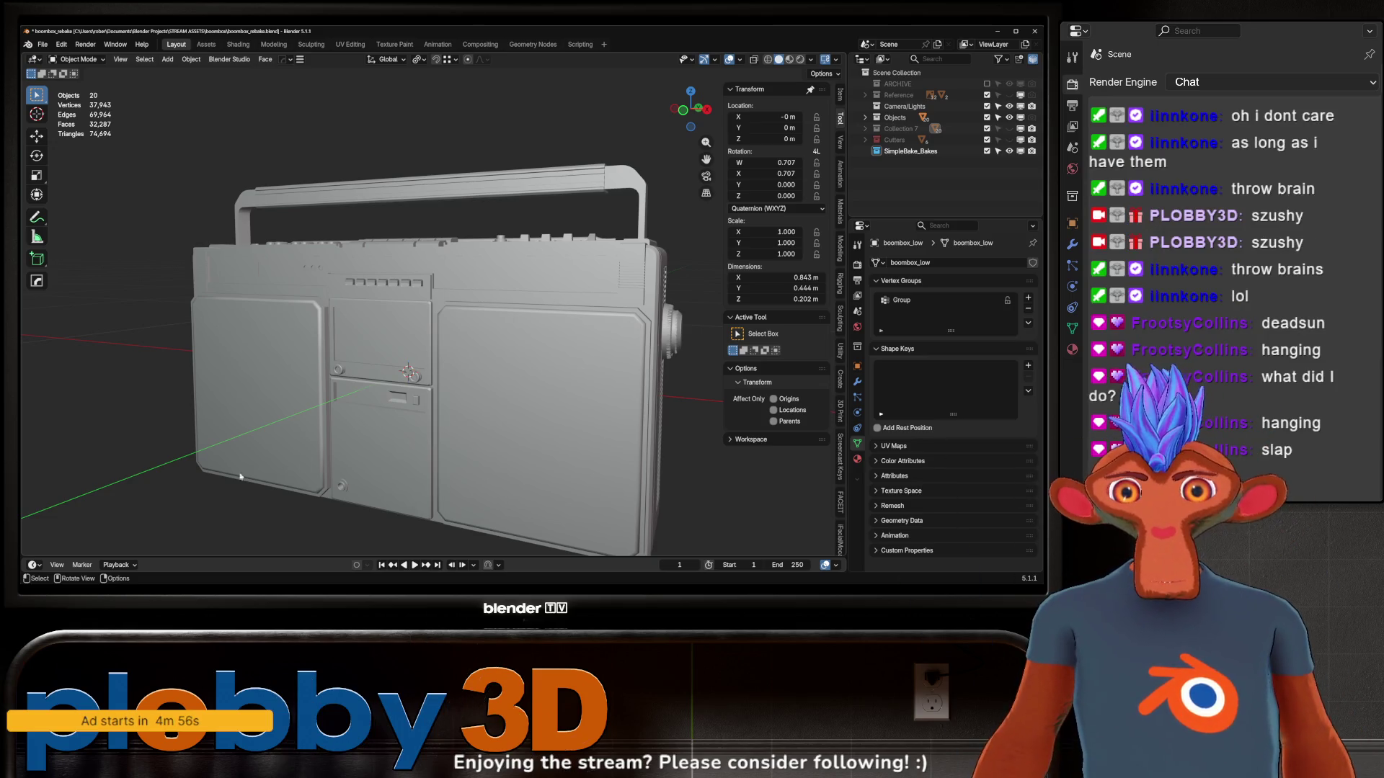
{"action": "mouse_move", "coordinate": [240, 476]}
{"action": "middle_mouse_down"}
{"action": "mouse_move", "coordinate": [315, 400]}
{"action": "mouse_move", "coordinate": [102, 411]}
{"action": "mouse_move", "coordinate": [377, 361]}
{"action": "middle_mouse_up"}
{"action": "scroll", "coordinate": [101, 410], "scroll_direction": "up", "scroll_amount": 2}
{"action": "scroll", "coordinate": [262, 351], "scroll_direction": "up", "scroll_amount": 3}
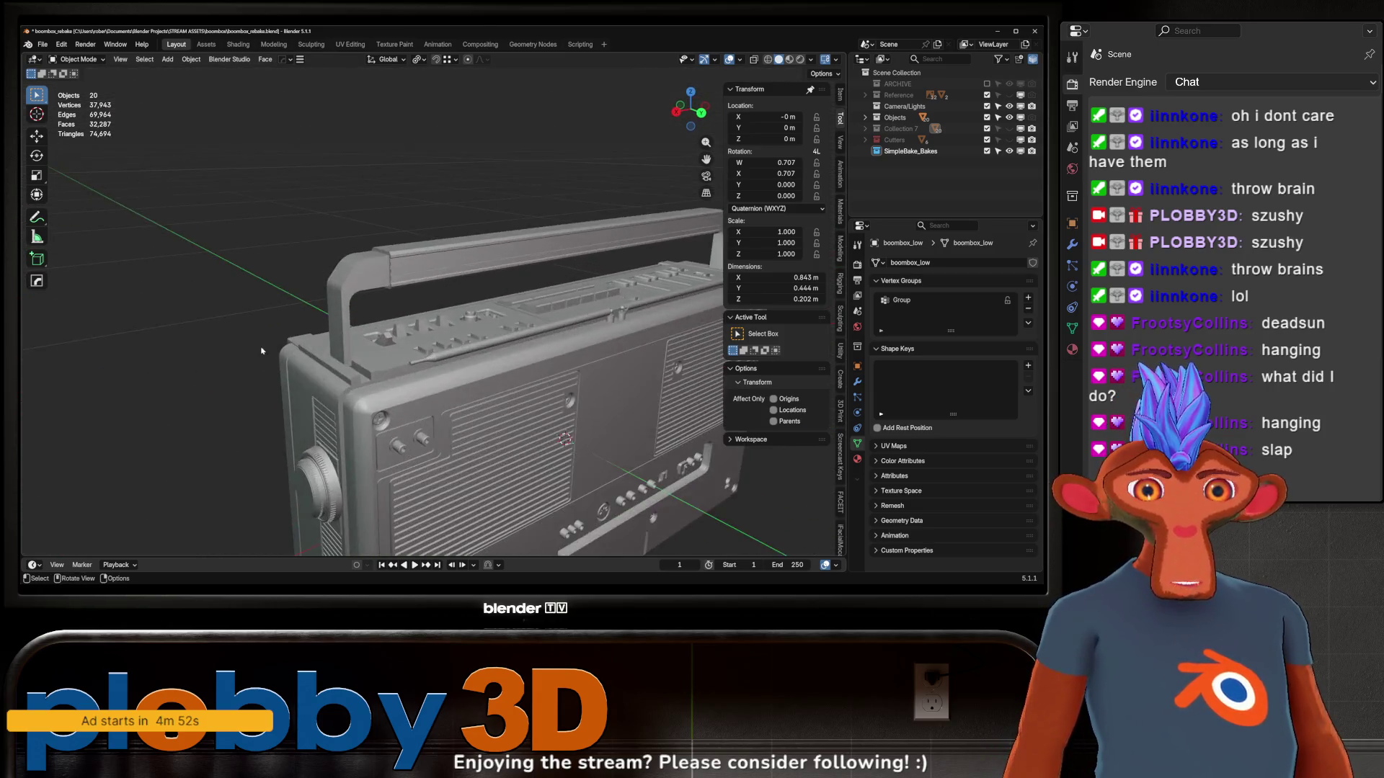
{"action": "scroll", "coordinate": [262, 351], "scroll_direction": "down", "scroll_amount": 3}
{"action": "mouse_move", "coordinate": [262, 351]}
{"action": "middle_mouse_down"}
{"action": "mouse_move", "coordinate": [238, 375]}
{"action": "mouse_move", "coordinate": [346, 325]}
{"action": "mouse_move", "coordinate": [317, 340]}
{"action": "middle_mouse_up"}
{"action": "scroll", "coordinate": [238, 374], "scroll_direction": "up", "scroll_amount": 3}
{"action": "scroll", "coordinate": [229, 385], "scroll_direction": "up", "scroll_amount": 2}
{"action": "scroll", "coordinate": [229, 386], "scroll_direction": "down", "scroll_amount": 3}
{"action": "scroll", "coordinate": [303, 338], "scroll_direction": "down", "scroll_amount": 3}
{"action": "scroll", "coordinate": [360, 317], "scroll_direction": "up", "scroll_amount": 3}
{"action": "scroll", "coordinate": [361, 317], "scroll_direction": "down", "scroll_amount": 3}
{"action": "scroll", "coordinate": [361, 317], "scroll_direction": "up", "scroll_amount": 2}
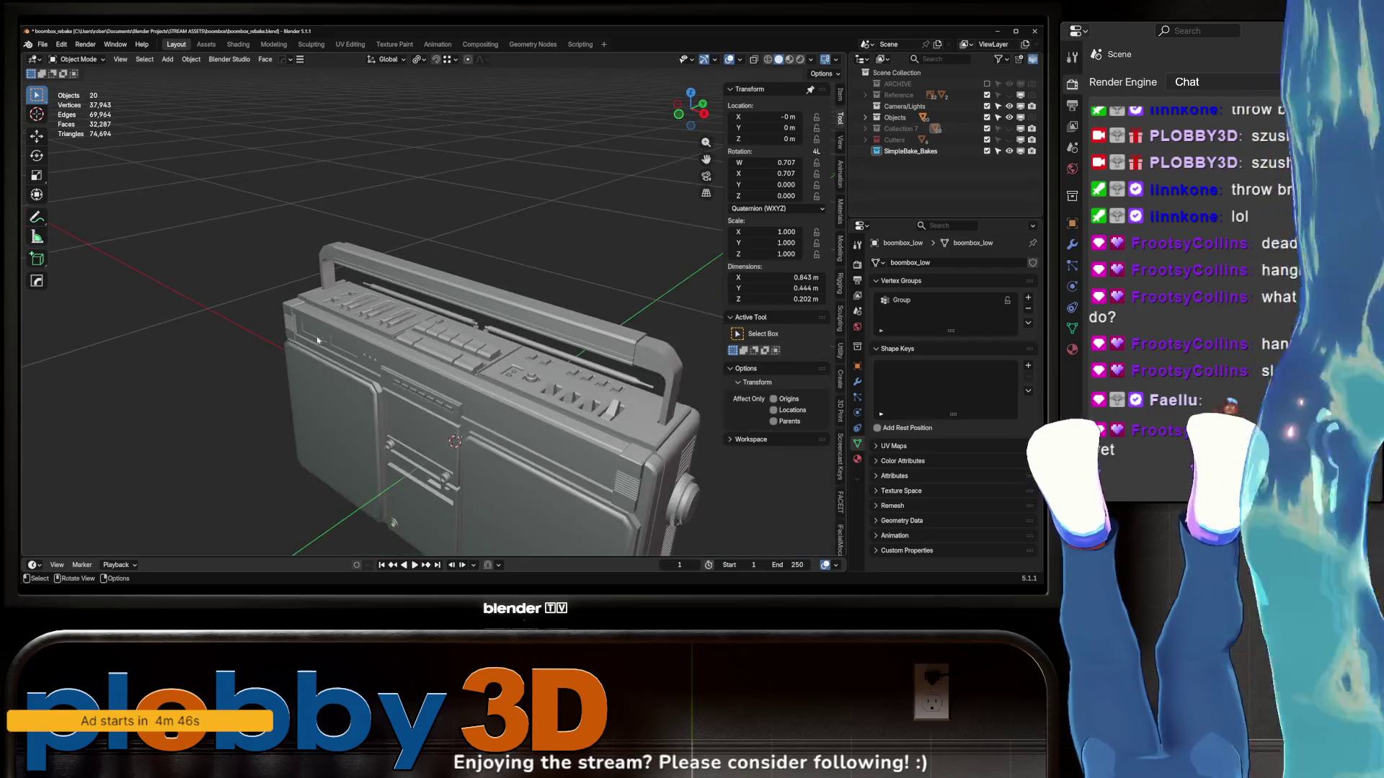
{"action": "key", "text": "KP_1"}
{"action": "scroll", "coordinate": [396, 332], "scroll_direction": "up", "scroll_amount": 2}
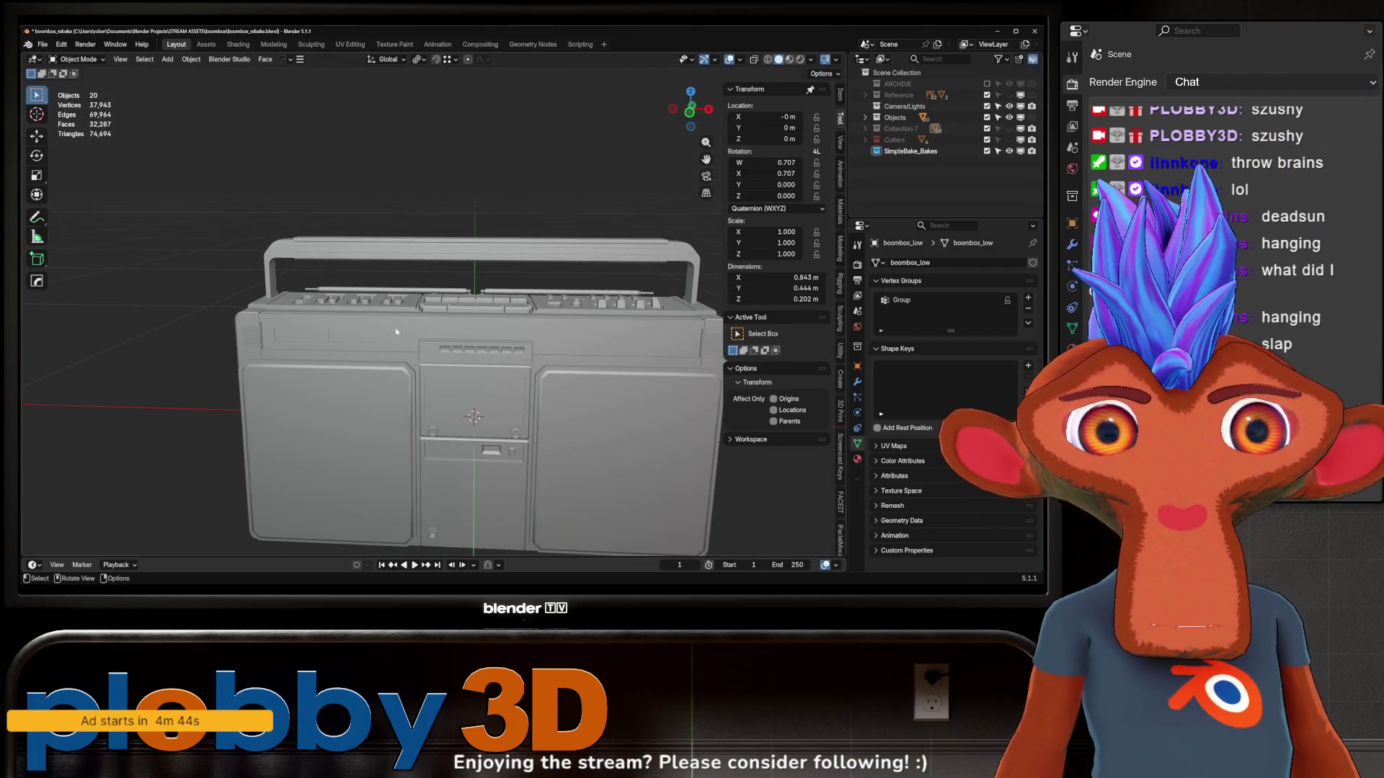
{"action": "scroll", "coordinate": [396, 332], "scroll_direction": "down", "scroll_amount": 2}
{"action": "middle_click_drag", "start_coordinate": [396, 332], "coordinate": [394, 342]}
{"action": "scroll", "coordinate": [394, 341], "scroll_direction": "down", "scroll_amount": 3}
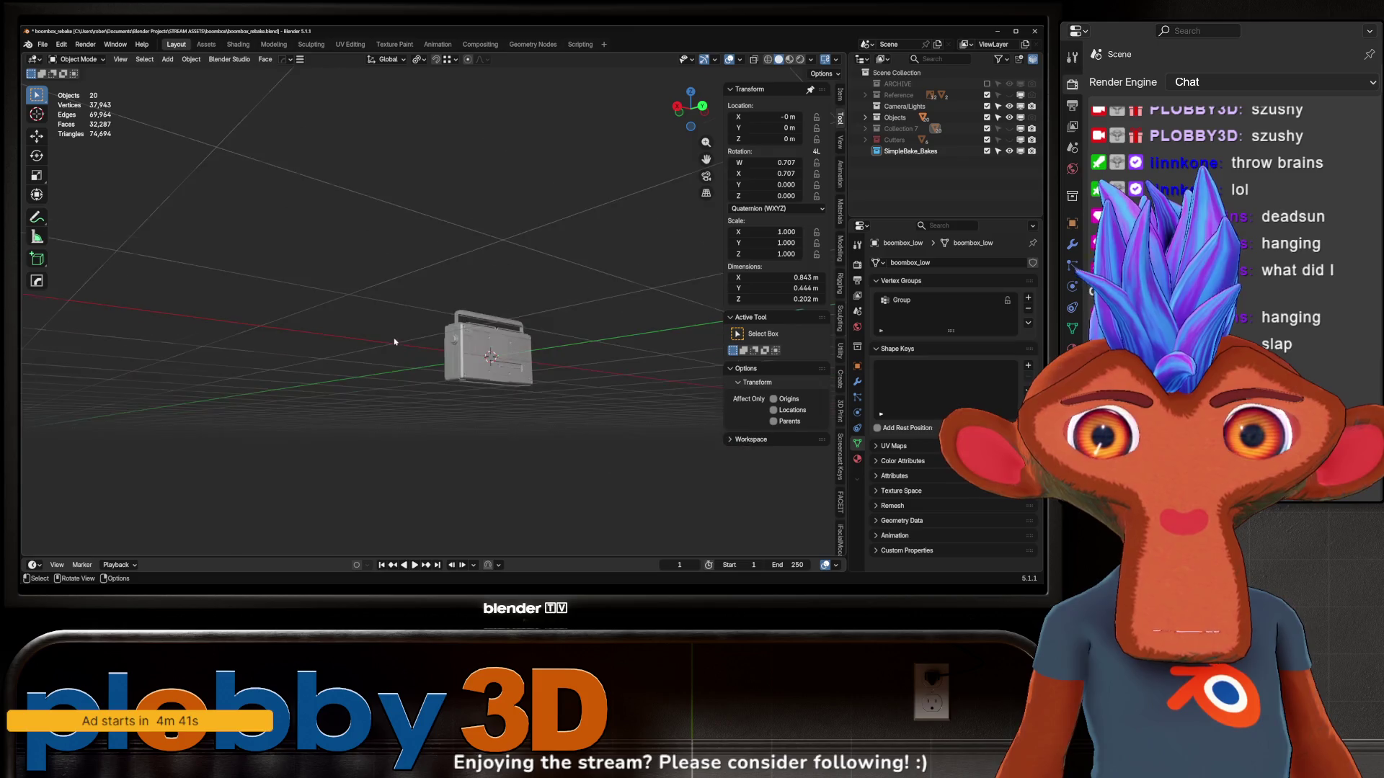
{"action": "scroll", "coordinate": [394, 341], "scroll_direction": "up", "scroll_amount": 5}
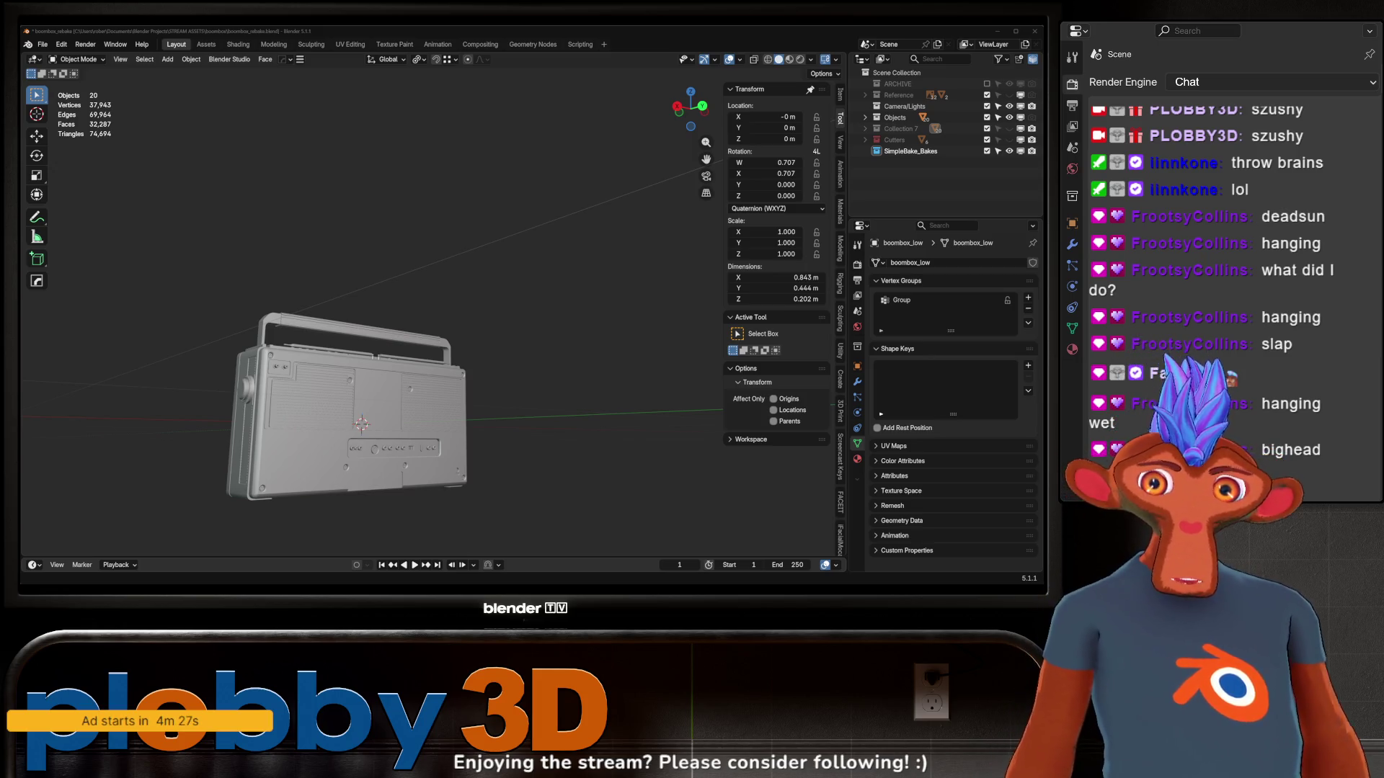
{"action": "mouse_move", "coordinate": [302, 404]}
{"action": "middle_mouse_down"}
{"action": "mouse_move", "coordinate": [209, 382]}
{"action": "mouse_move", "coordinate": [288, 310]}
{"action": "mouse_move", "coordinate": [408, 318]}
{"action": "mouse_move", "coordinate": [372, 415]}
{"action": "middle_mouse_up"}
{"action": "scroll", "coordinate": [260, 396], "scroll_direction": "up", "scroll_amount": 4}
{"action": "scroll", "coordinate": [309, 285], "scroll_direction": "down", "scroll_amount": 5}
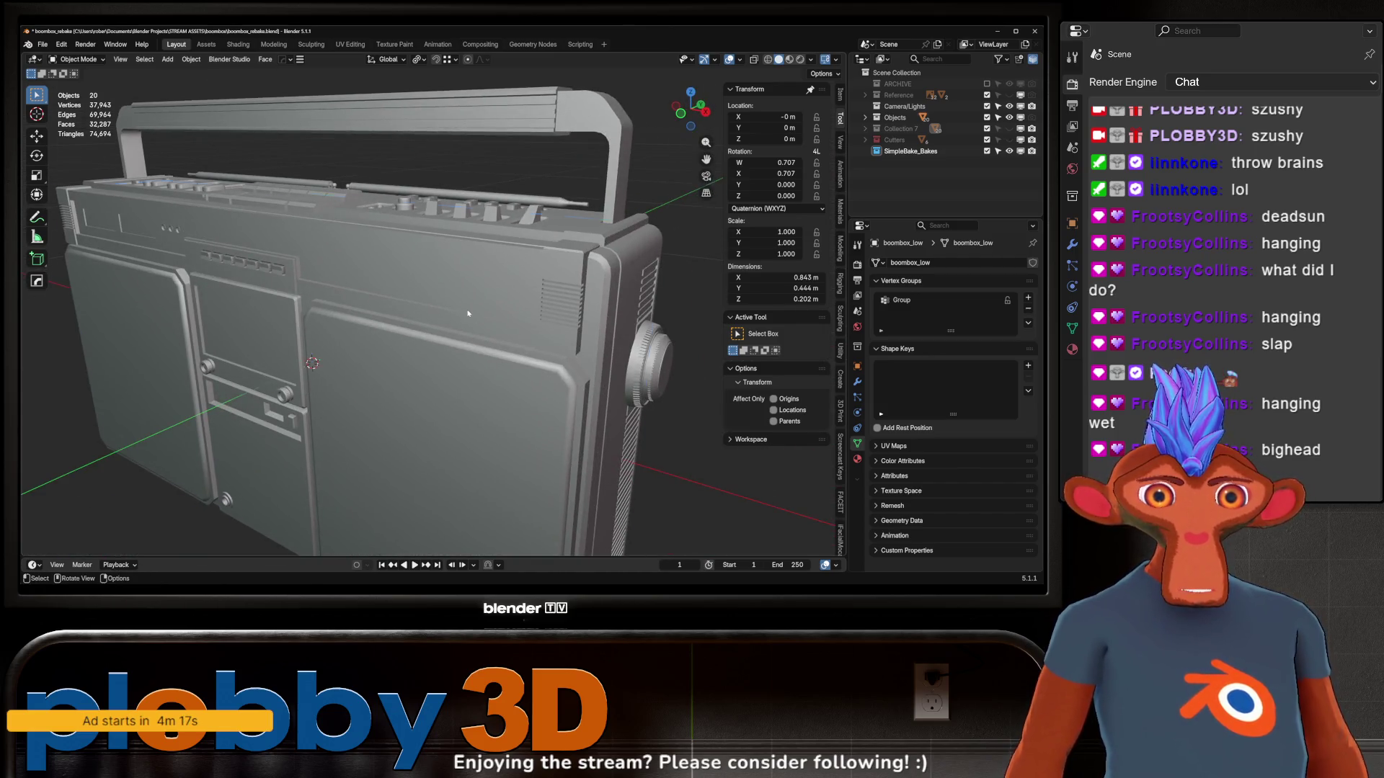
Select boombox_high, expand the Objects collection, and inspect the model from front and three-quarter views
{"action": "left_click", "coordinate": [371, 415]}
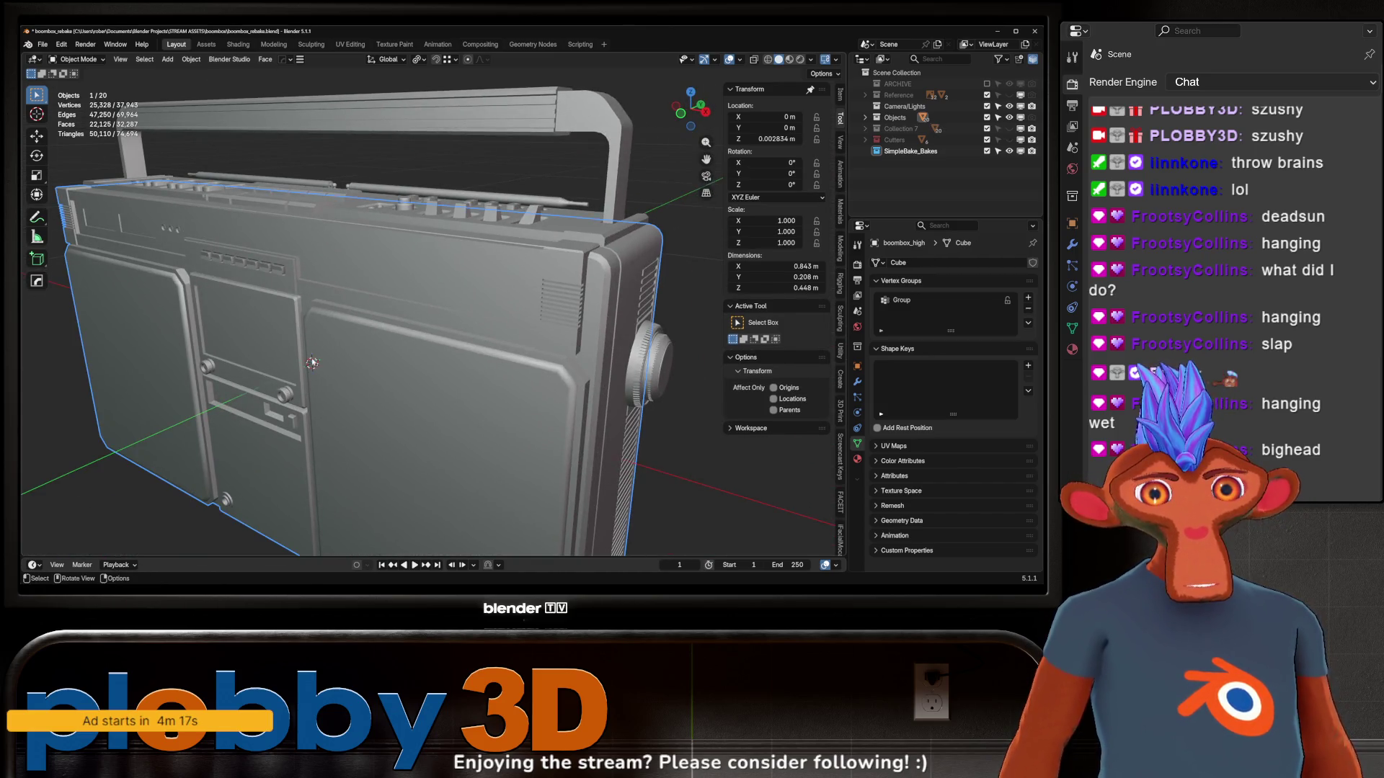
{"action": "left_click", "coordinate": [864, 116]}
{"action": "key", "text": "KP_1"}
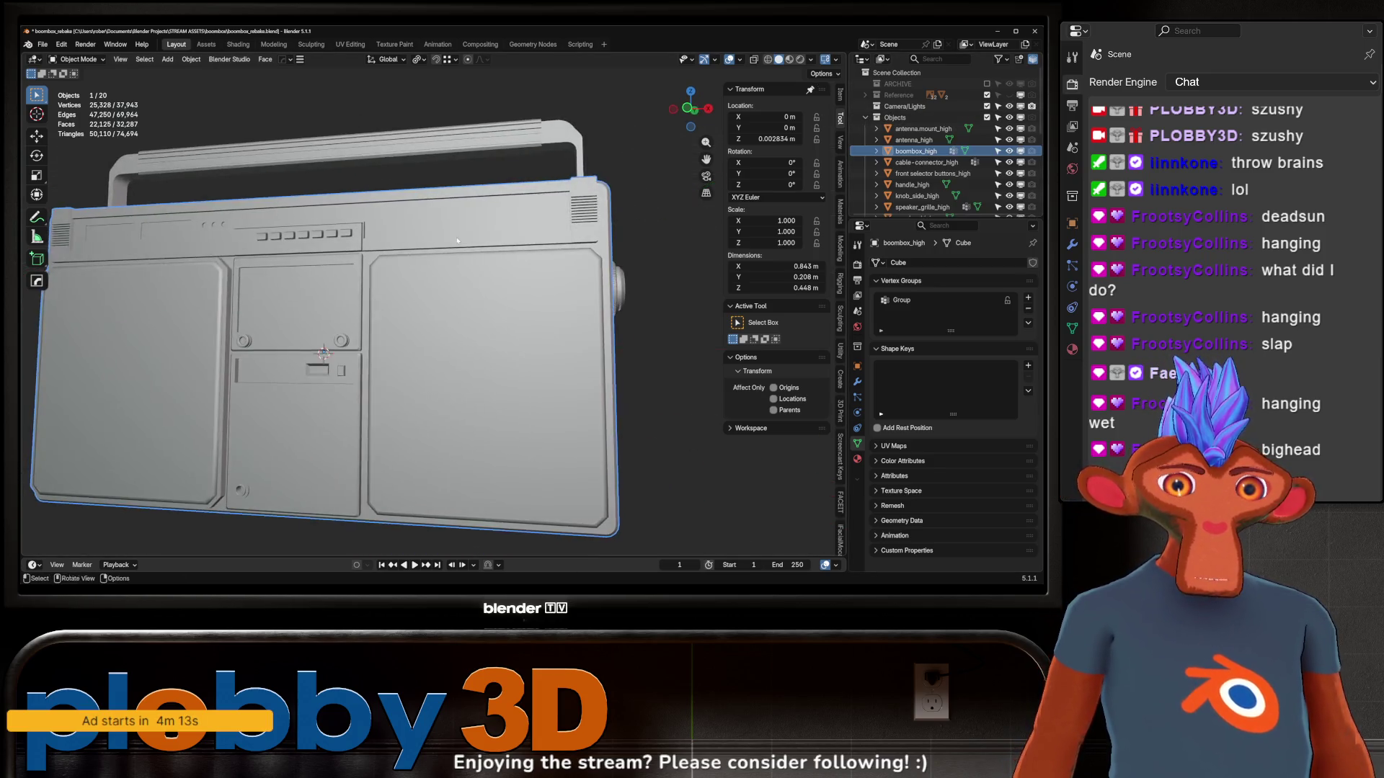
{"action": "middle_click_drag", "start_coordinate": [425, 271], "coordinate": [516, 341]}
{"action": "key", "text": "KP_1"}
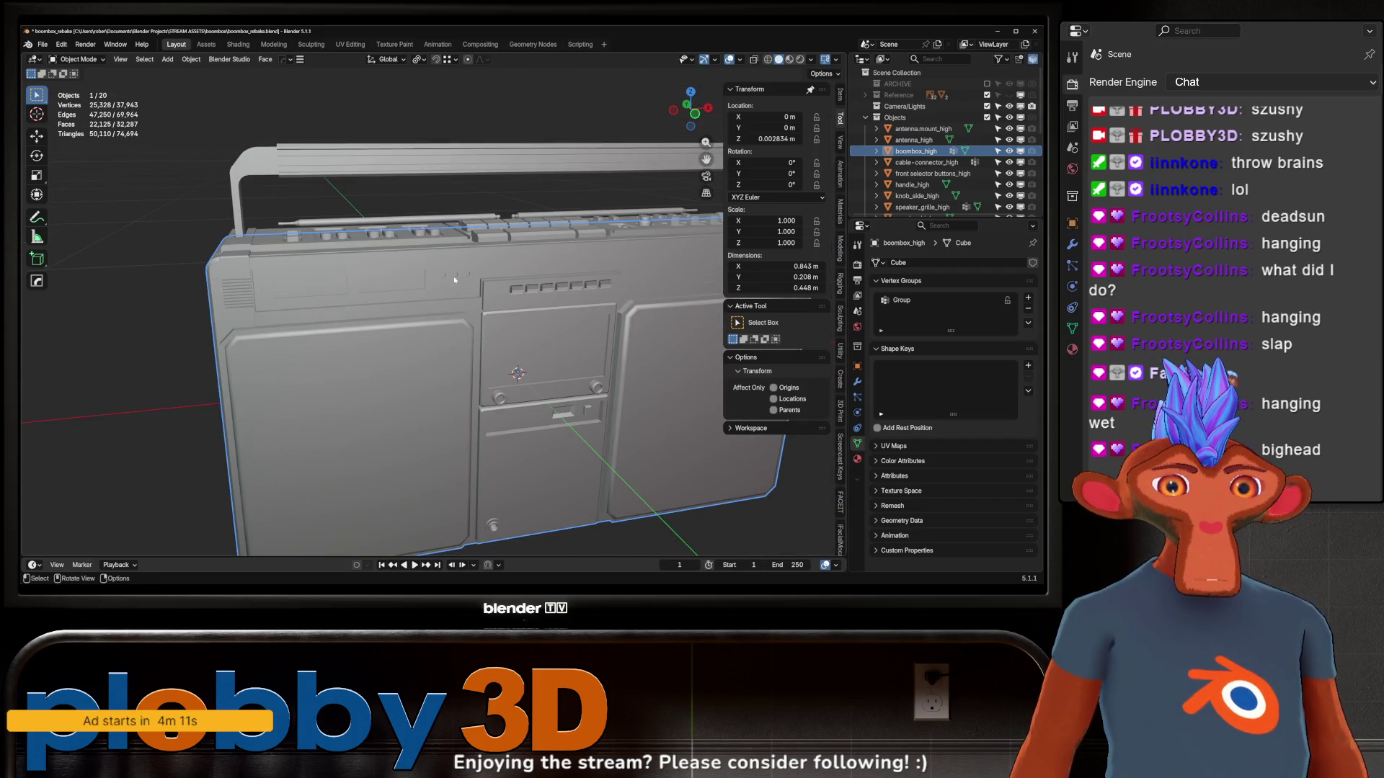
{"action": "middle_click_drag", "start_coordinate": [453, 275], "coordinate": [516, 304]}
{"action": "middle_click_drag", "start_coordinate": [603, 320], "coordinate": [432, 331]}
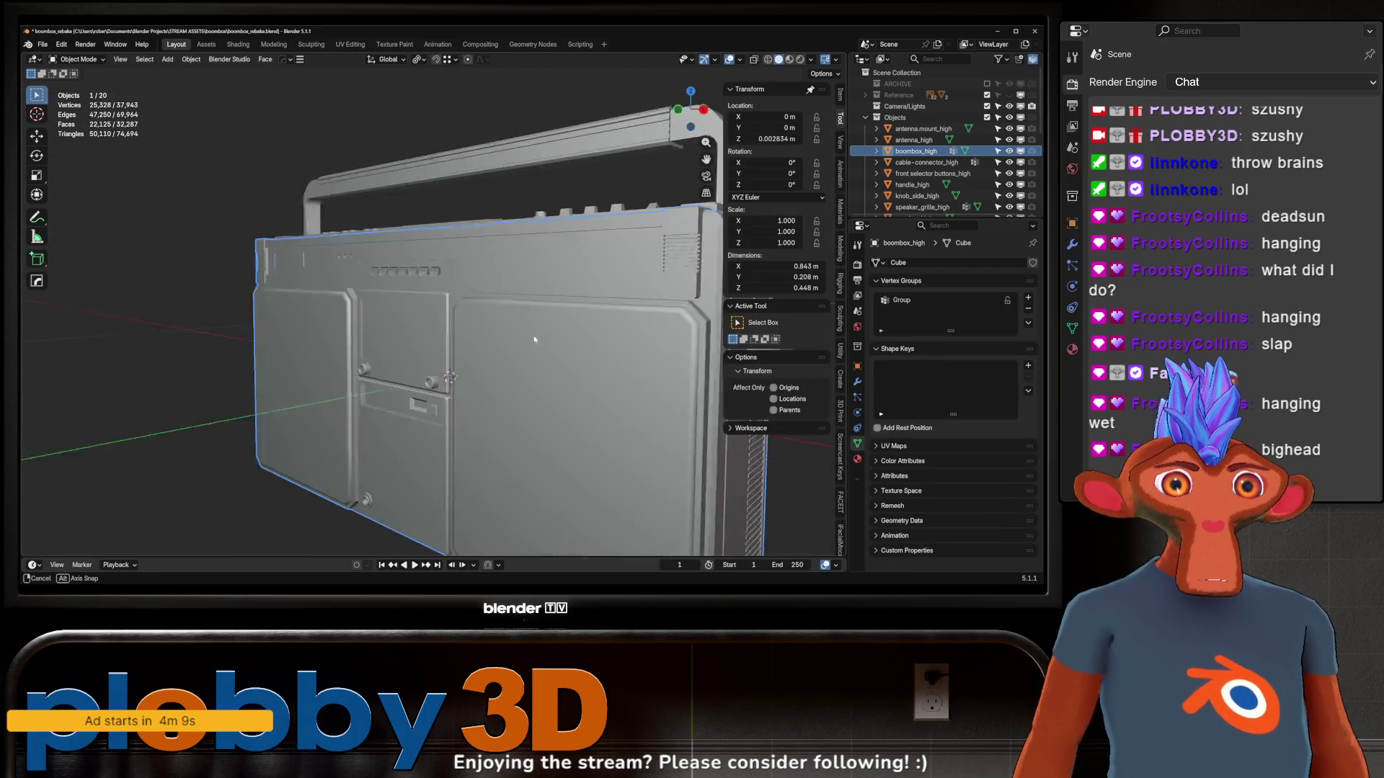
{"action": "scroll", "coordinate": [432, 332], "scroll_direction": "down", "scroll_amount": 3}
{"action": "scroll", "coordinate": [432, 331], "scroll_direction": "up", "scroll_amount": 2}
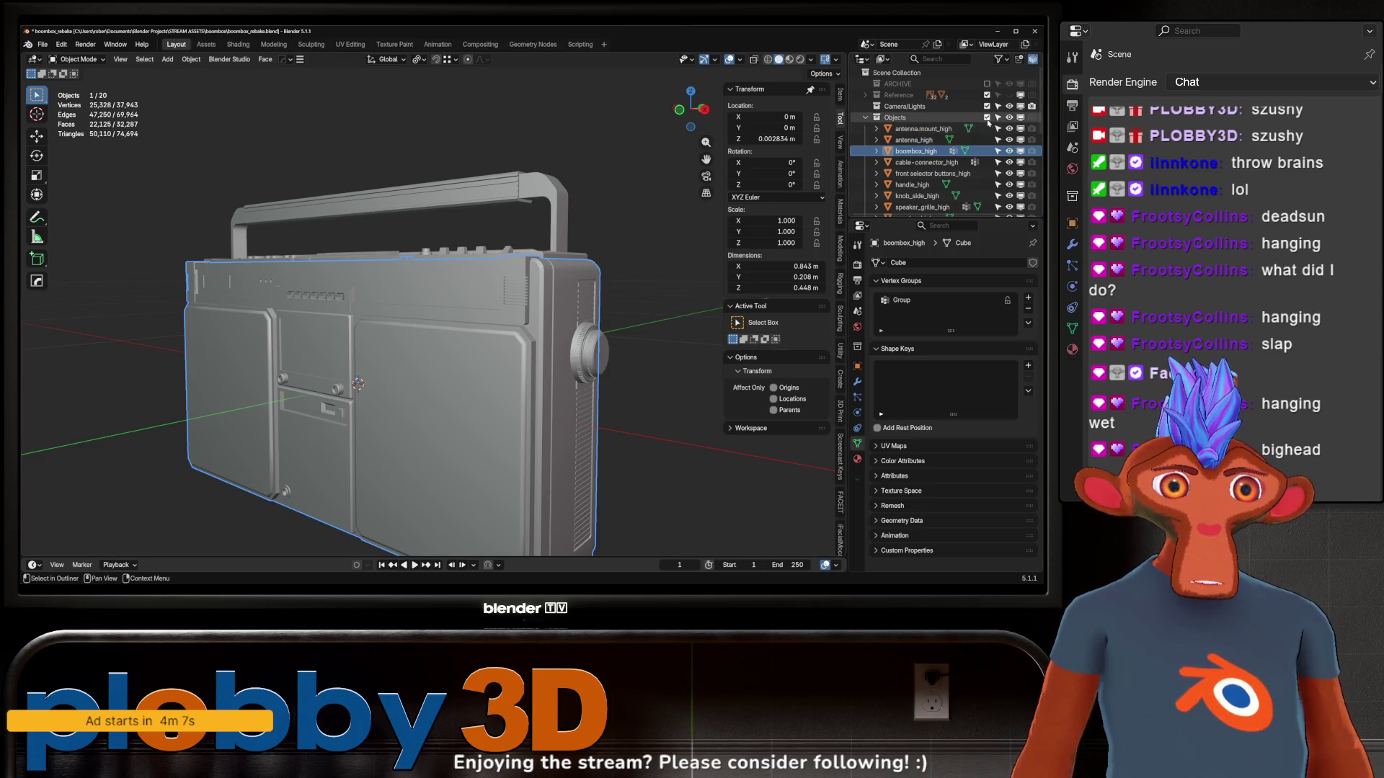
{"action": "scroll", "coordinate": [901, 138], "scroll_direction": "down", "scroll_amount": 2}
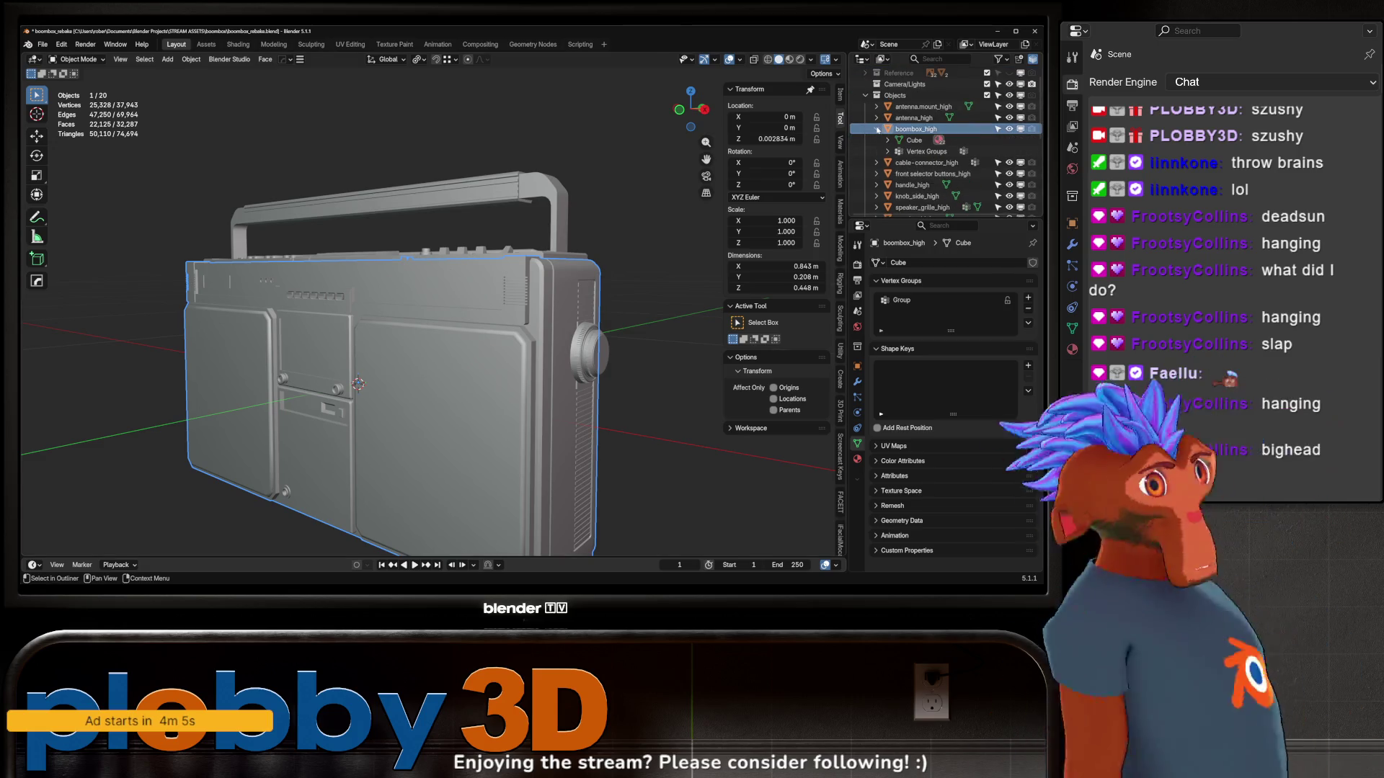
{"action": "scroll", "coordinate": [339, 278], "scroll_direction": "down", "scroll_amount": 2}
{"action": "middle_click_drag", "start_coordinate": [302, 281], "coordinate": [404, 288]}
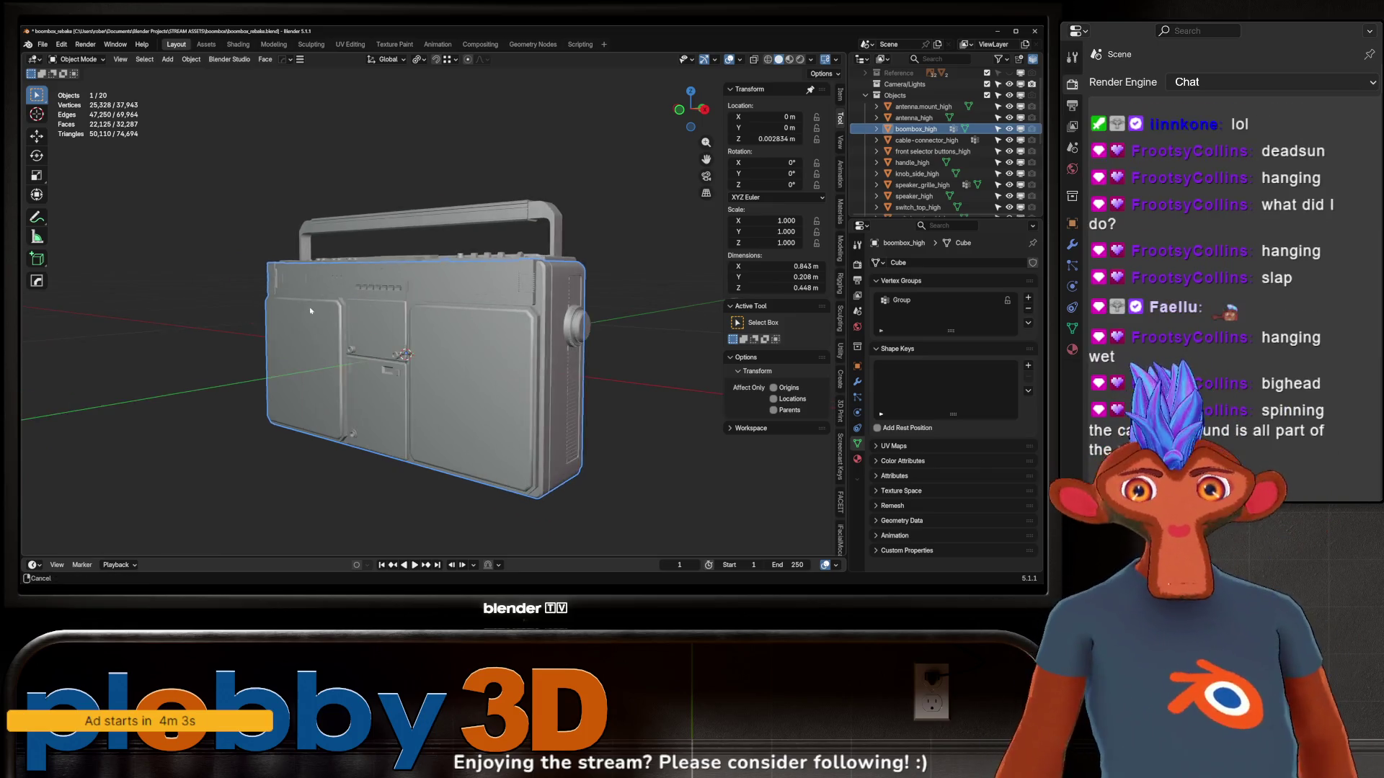
{"action": "scroll", "coordinate": [403, 288], "scroll_direction": "up", "scroll_amount": 3}
Preview the textured boombox in Rendered shading, then hide the Objects collection
{"action": "left_click", "coordinate": [800, 60]}
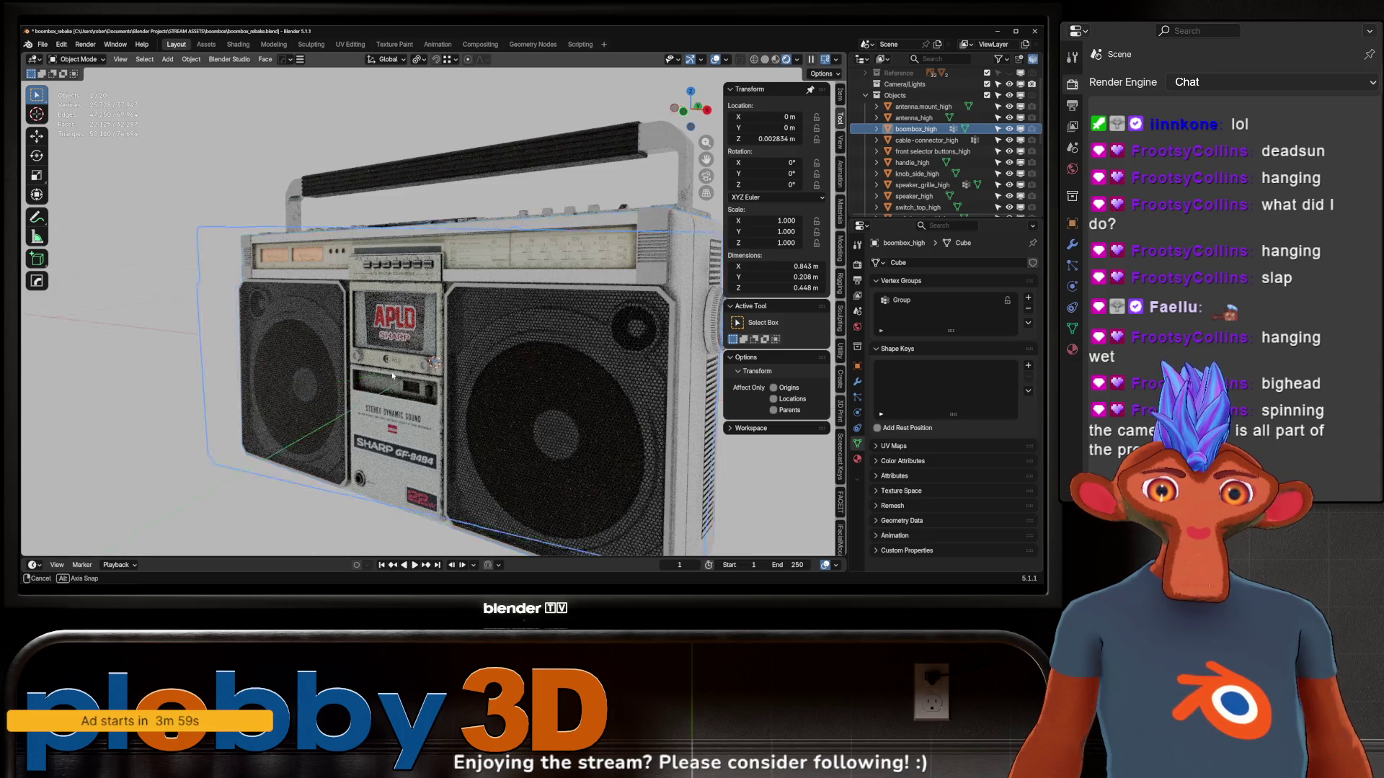
{"action": "mouse_move", "coordinate": [323, 347]}
{"action": "middle_mouse_down"}
{"action": "mouse_move", "coordinate": [413, 408]}
{"action": "mouse_move", "coordinate": [344, 331]}
{"action": "mouse_move", "coordinate": [372, 348]}
{"action": "mouse_move", "coordinate": [371, 290]}
{"action": "mouse_move", "coordinate": [481, 314]}
{"action": "mouse_move", "coordinate": [285, 299]}
{"action": "mouse_move", "coordinate": [329, 304]}
{"action": "mouse_move", "coordinate": [340, 326]}
{"action": "middle_mouse_up"}
{"action": "scroll", "coordinate": [371, 290], "scroll_direction": "down", "scroll_amount": 5}
{"action": "left_click", "coordinate": [1010, 96]}
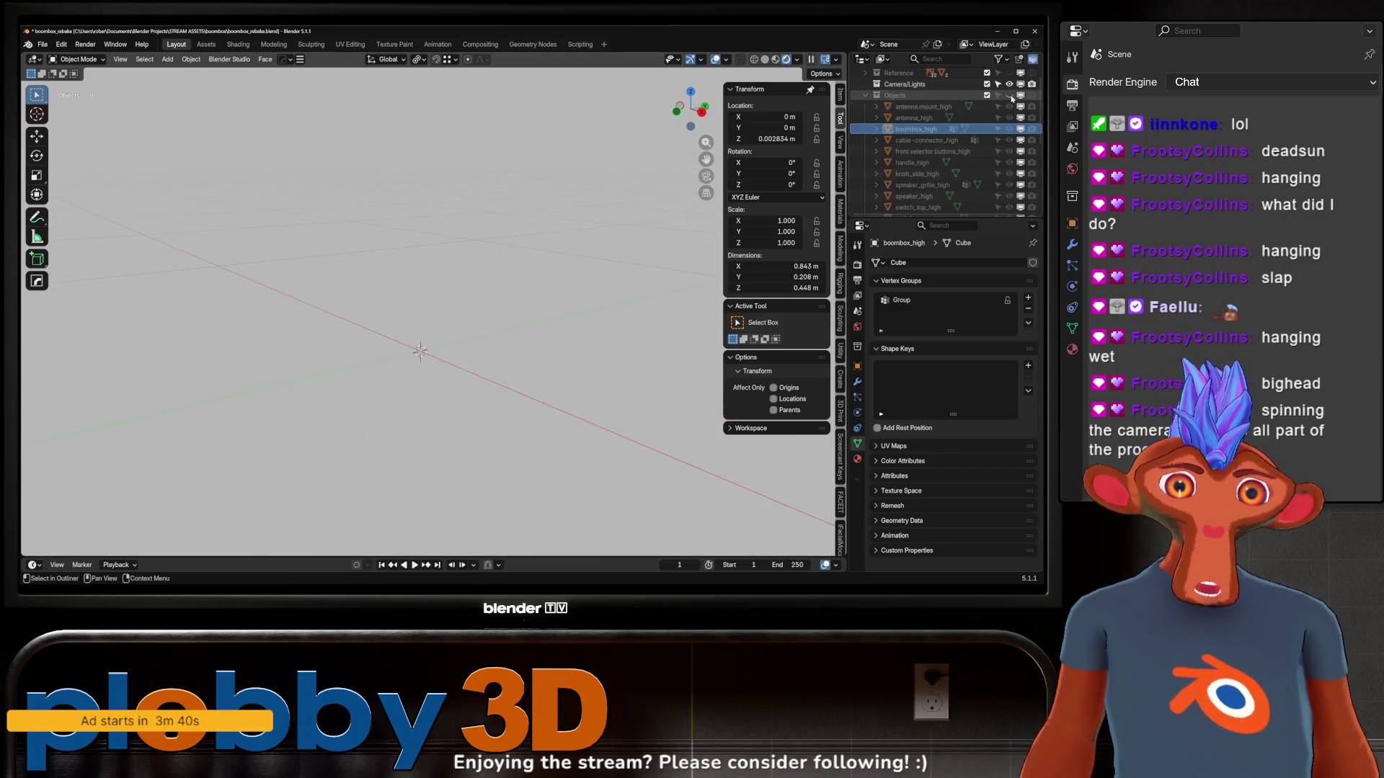
Return to Solid shading and bring the low-poly boombox back into view
{"action": "left_click", "coordinate": [765, 59]}
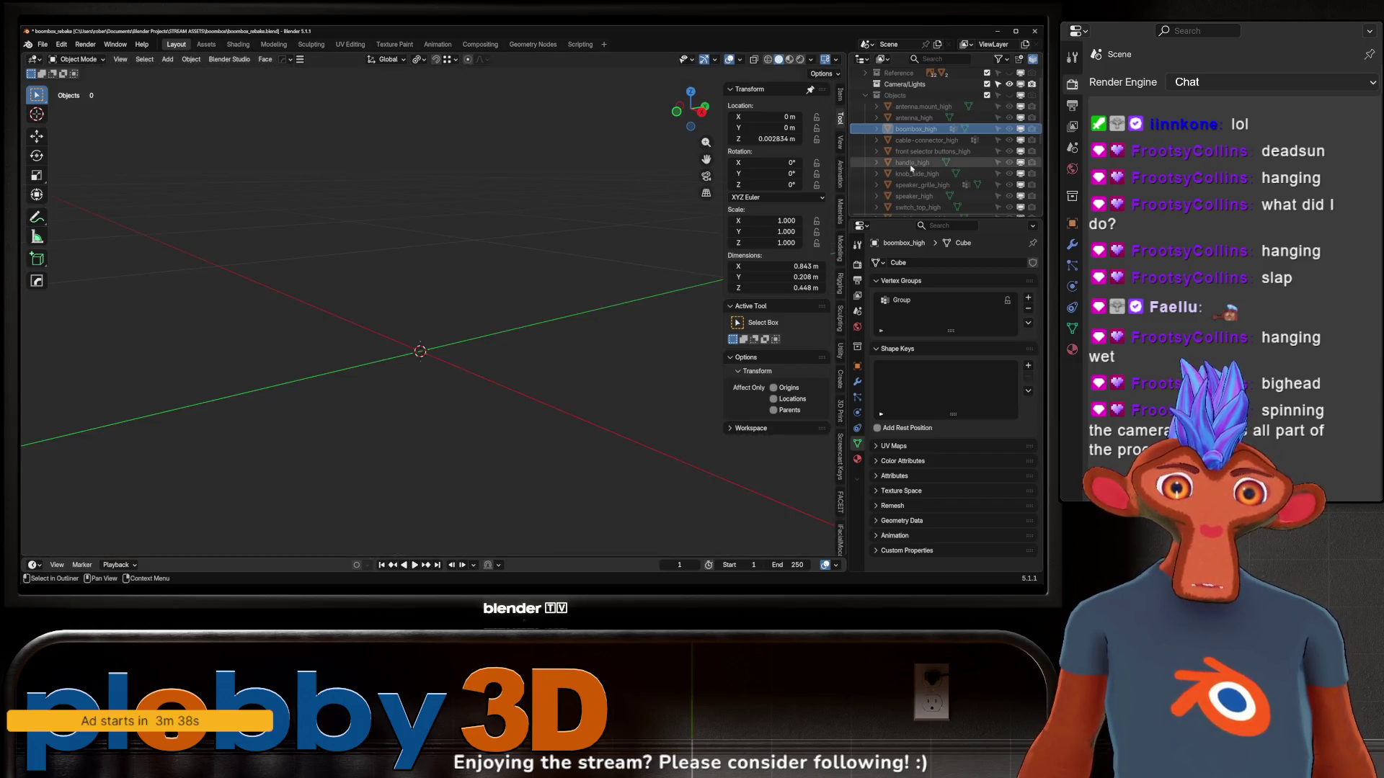
{"action": "scroll", "coordinate": [912, 168], "scroll_direction": "down", "scroll_amount": 5}
{"action": "key", "text": "ctrl+z"}
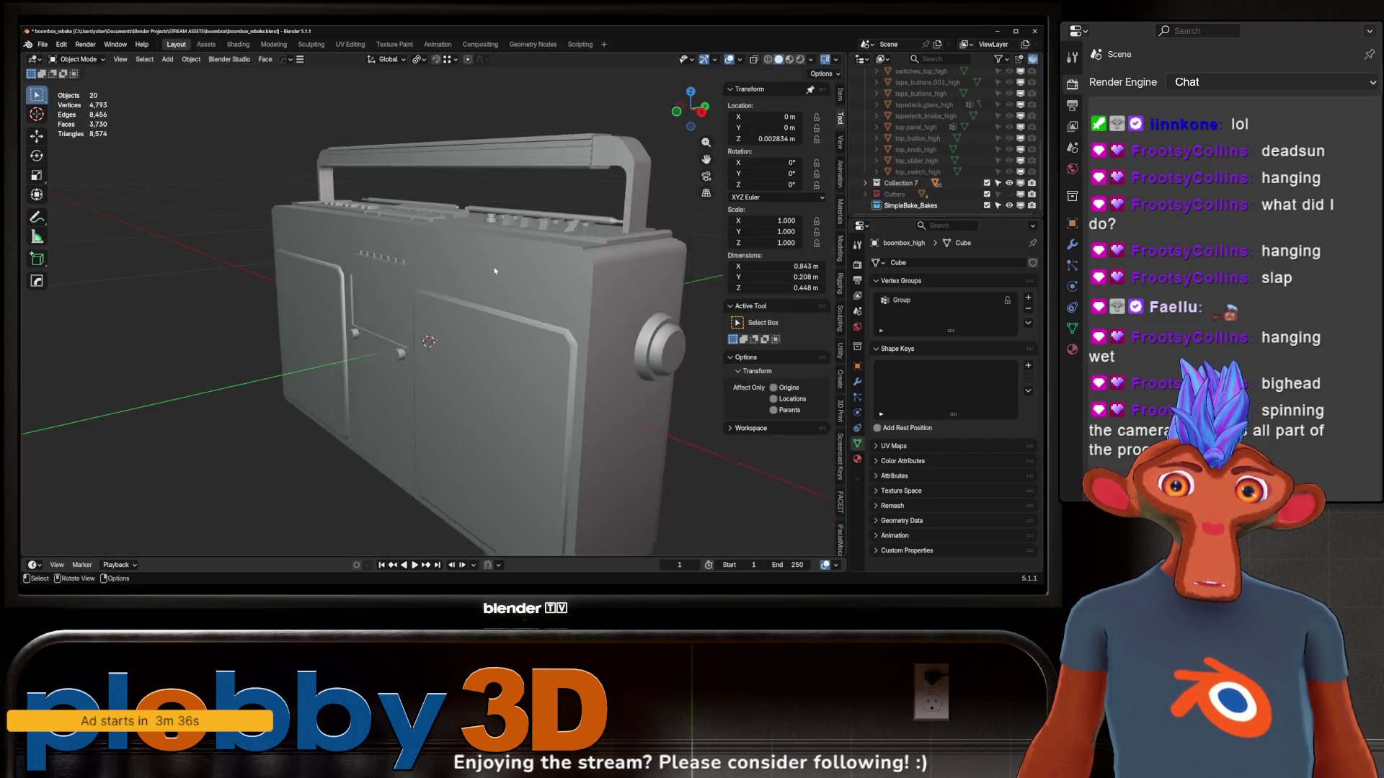
{"action": "middle_click_drag", "start_coordinate": [495, 270], "coordinate": [375, 375]}
{"action": "scroll", "coordinate": [375, 375], "scroll_direction": "down", "scroll_amount": 2}
Select all, clear the selection, and orbit down onto the boombox's top control panel
{"action": "key", "text": "a"}
{"action": "scroll", "coordinate": [323, 425], "scroll_direction": "up", "scroll_amount": 3}
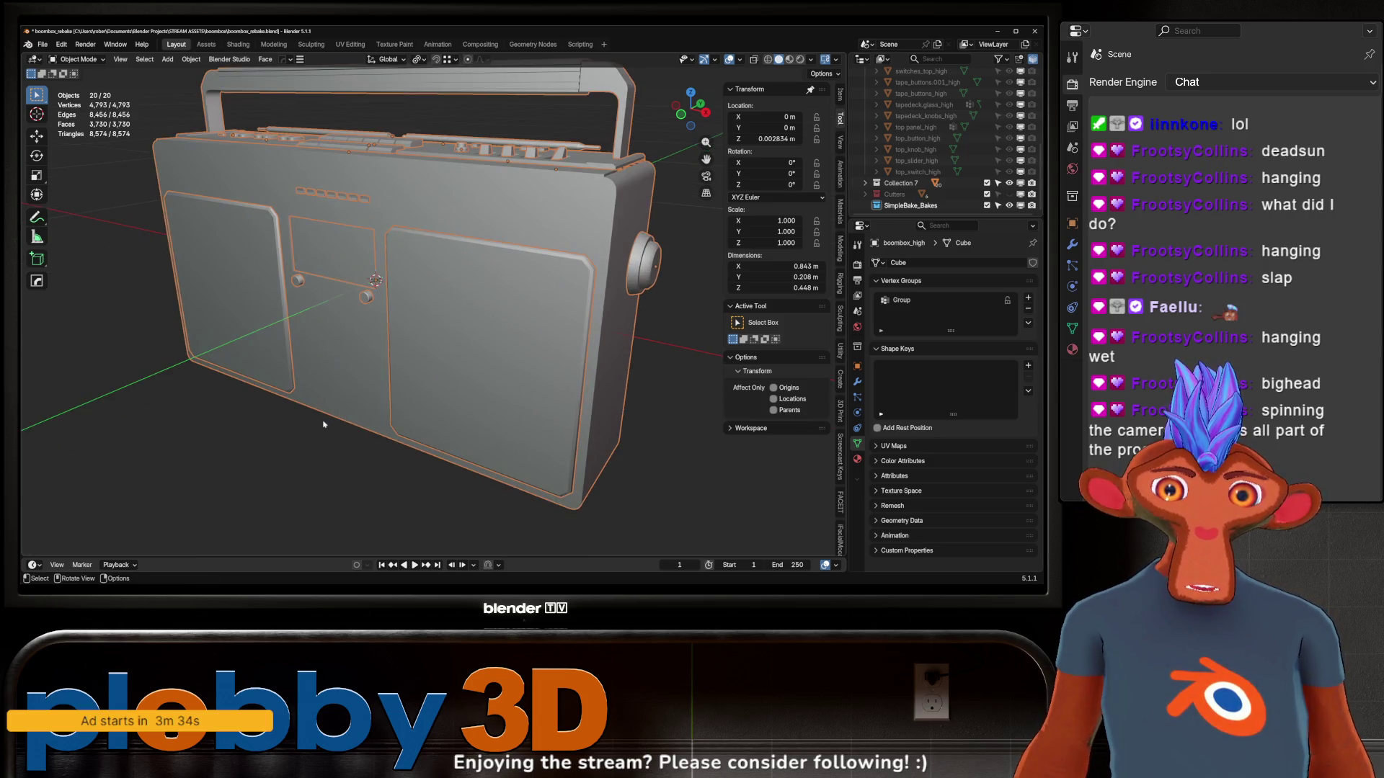
{"action": "key", "text": "alt+a"}
{"action": "mouse_move", "coordinate": [323, 425]}
{"action": "middle_mouse_down"}
{"action": "mouse_move", "coordinate": [325, 269]}
{"action": "mouse_move", "coordinate": [366, 314]}
{"action": "mouse_move", "coordinate": [342, 287]}
{"action": "mouse_move", "coordinate": [356, 329]}
{"action": "middle_mouse_up"}
{"action": "scroll", "coordinate": [338, 283], "scroll_direction": "up", "scroll_amount": 2}
{"action": "scroll", "coordinate": [356, 329], "scroll_direction": "up", "scroll_amount": 3}
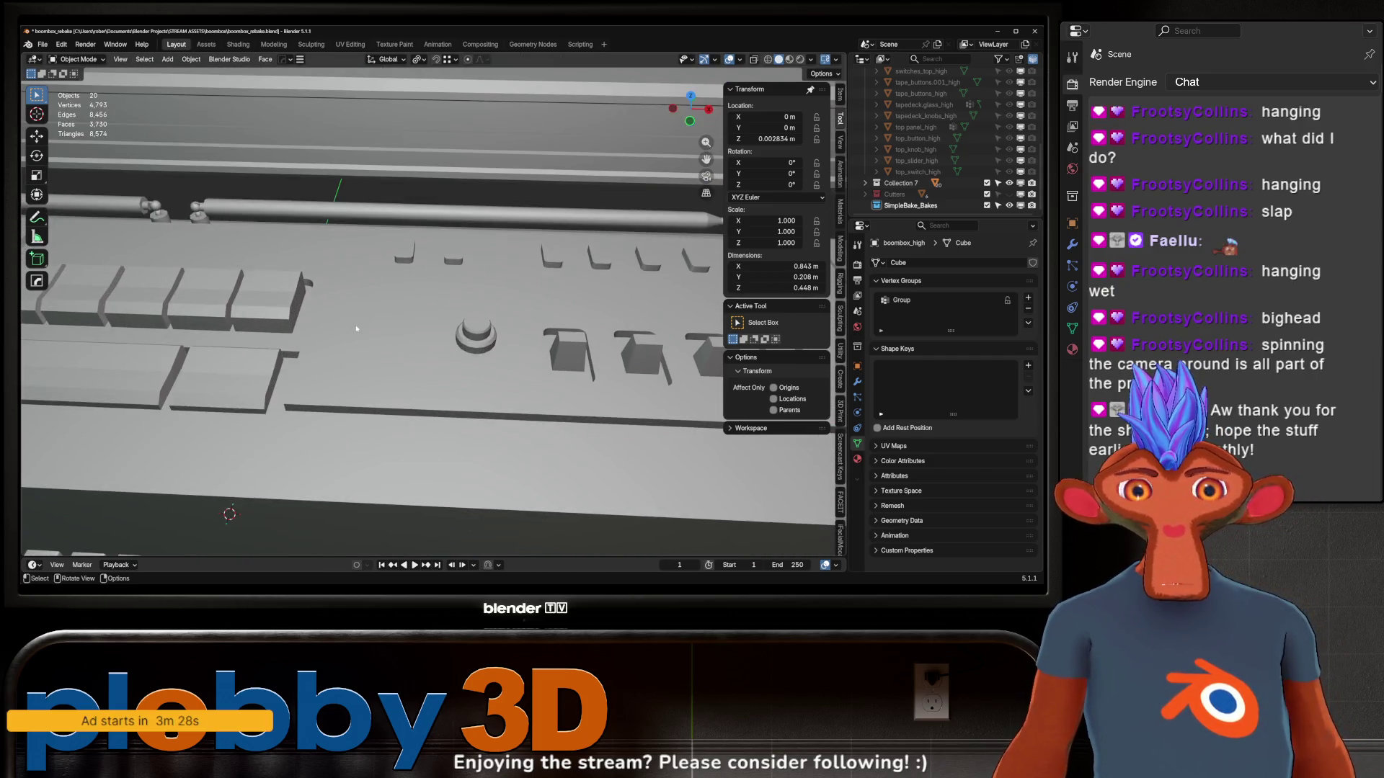
{"action": "scroll", "coordinate": [393, 361], "scroll_direction": "down", "scroll_amount": 5}
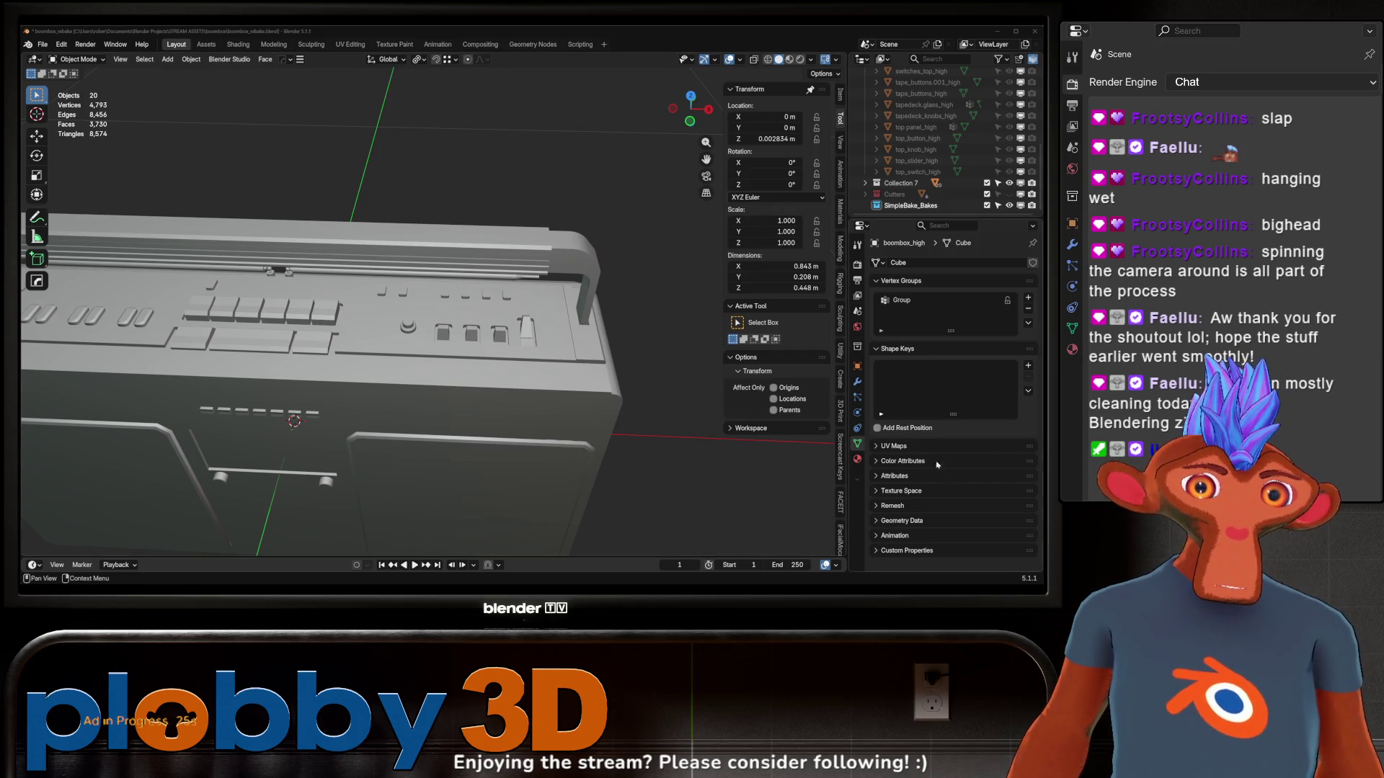
{"action": "scroll", "coordinate": [502, 446], "scroll_direction": "down", "scroll_amount": 5}
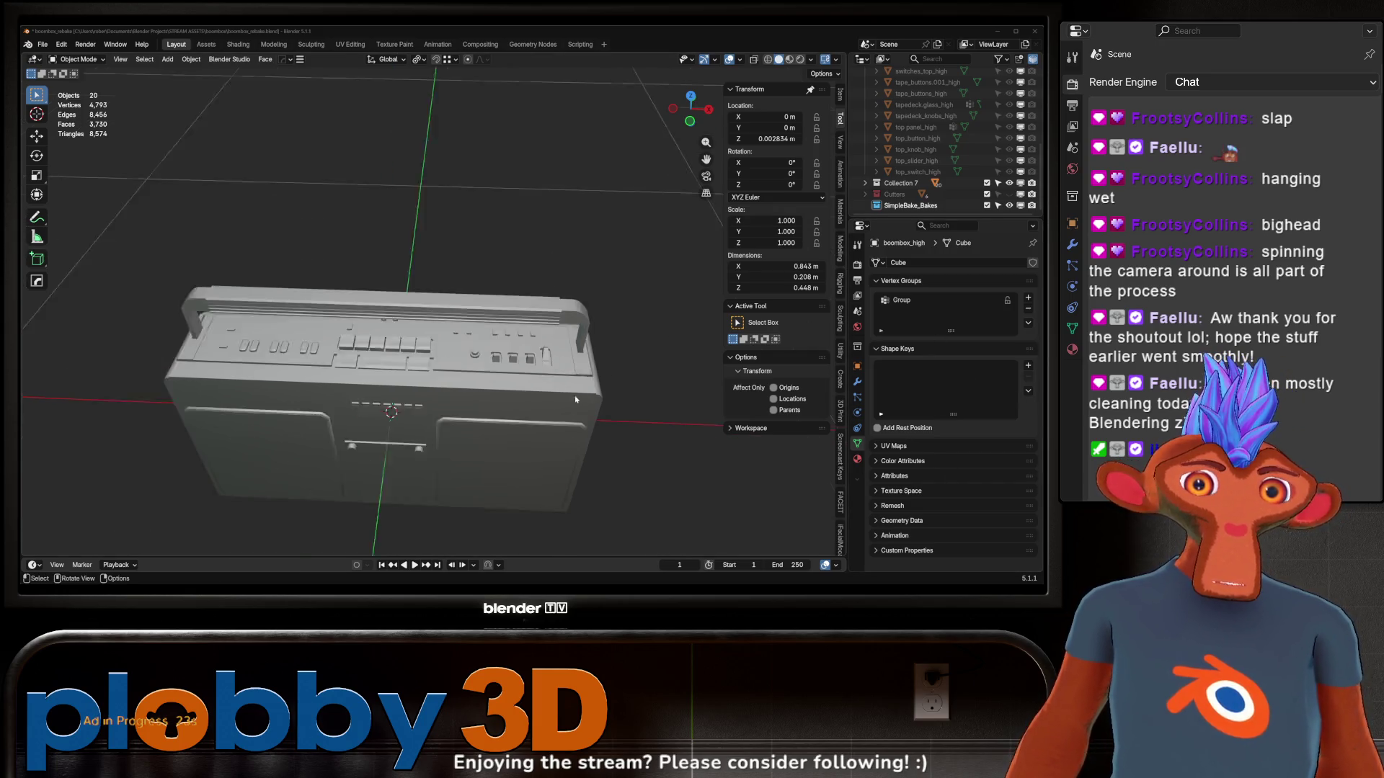
Frame the side knob in Edit Mode and trial-dissolve one edge loop, then undo it
{"action": "mouse_move", "coordinate": [461, 432]}
{"action": "middle_mouse_down"}
{"action": "mouse_move", "coordinate": [502, 446]}
{"action": "mouse_move", "coordinate": [513, 319]}
{"action": "mouse_move", "coordinate": [356, 344]}
{"action": "middle_mouse_up"}
{"action": "left_click", "coordinate": [494, 339]}
{"action": "key", "text": "Tab"}
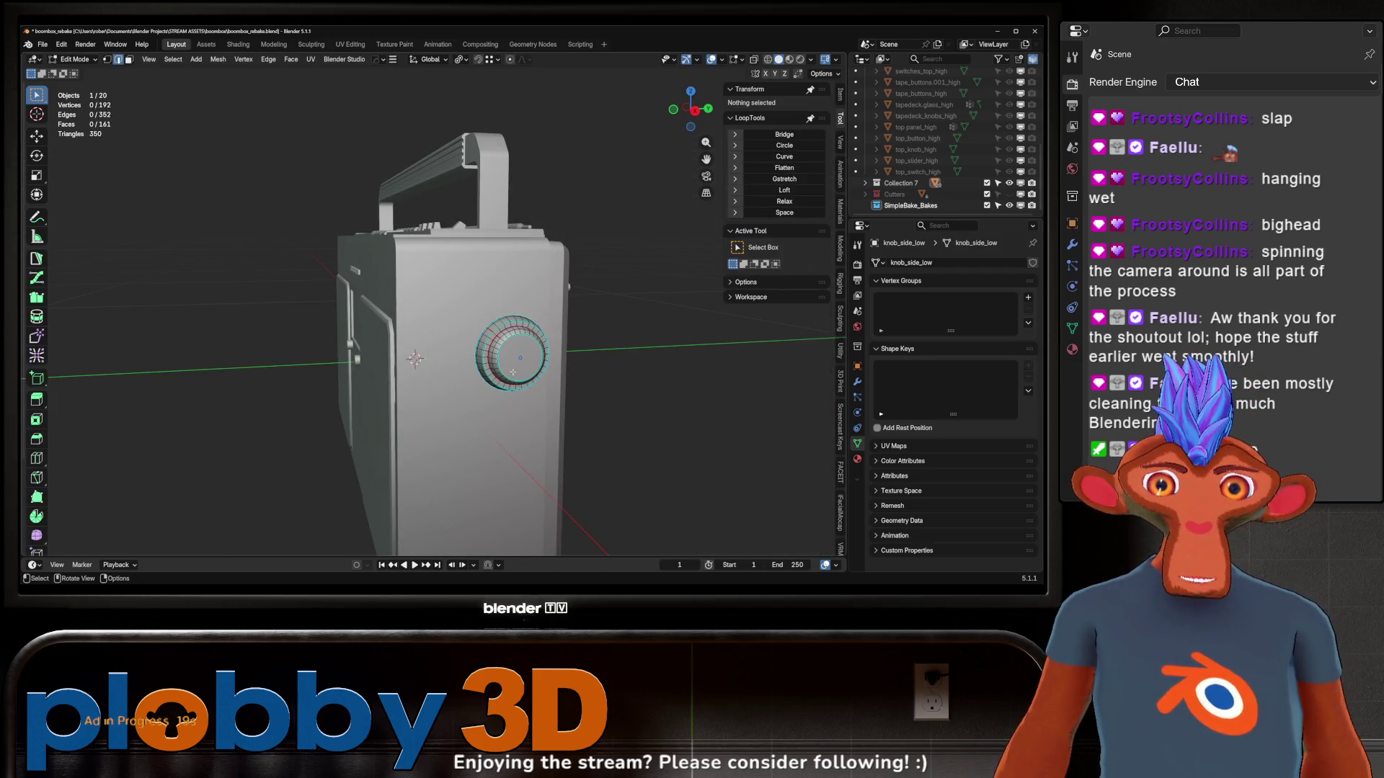
{"action": "key", "text": "KP_Decimal"}
{"action": "left_click", "coordinate": [494, 339], "text": "alt"}
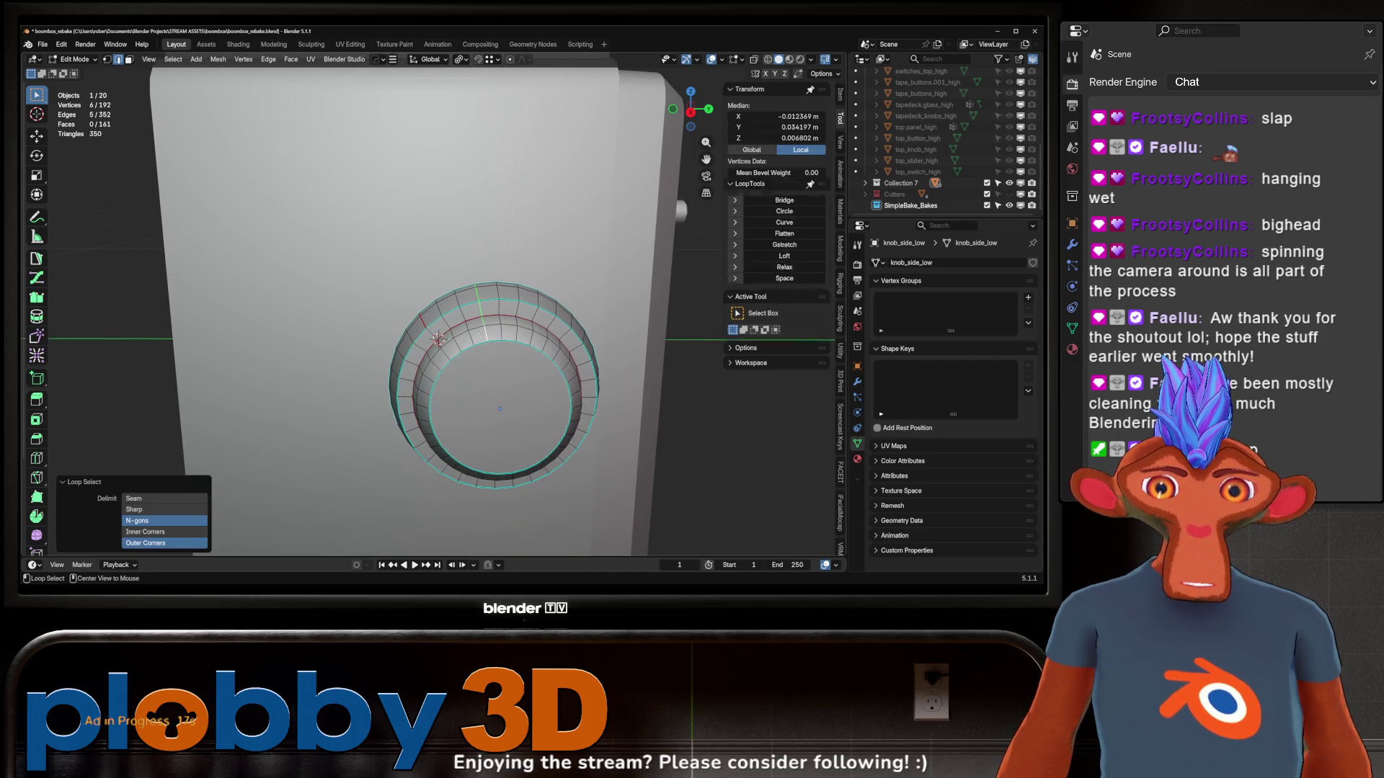
{"action": "middle_click_drag", "start_coordinate": [494, 339], "coordinate": [591, 318]}
{"action": "key", "text": "x"}
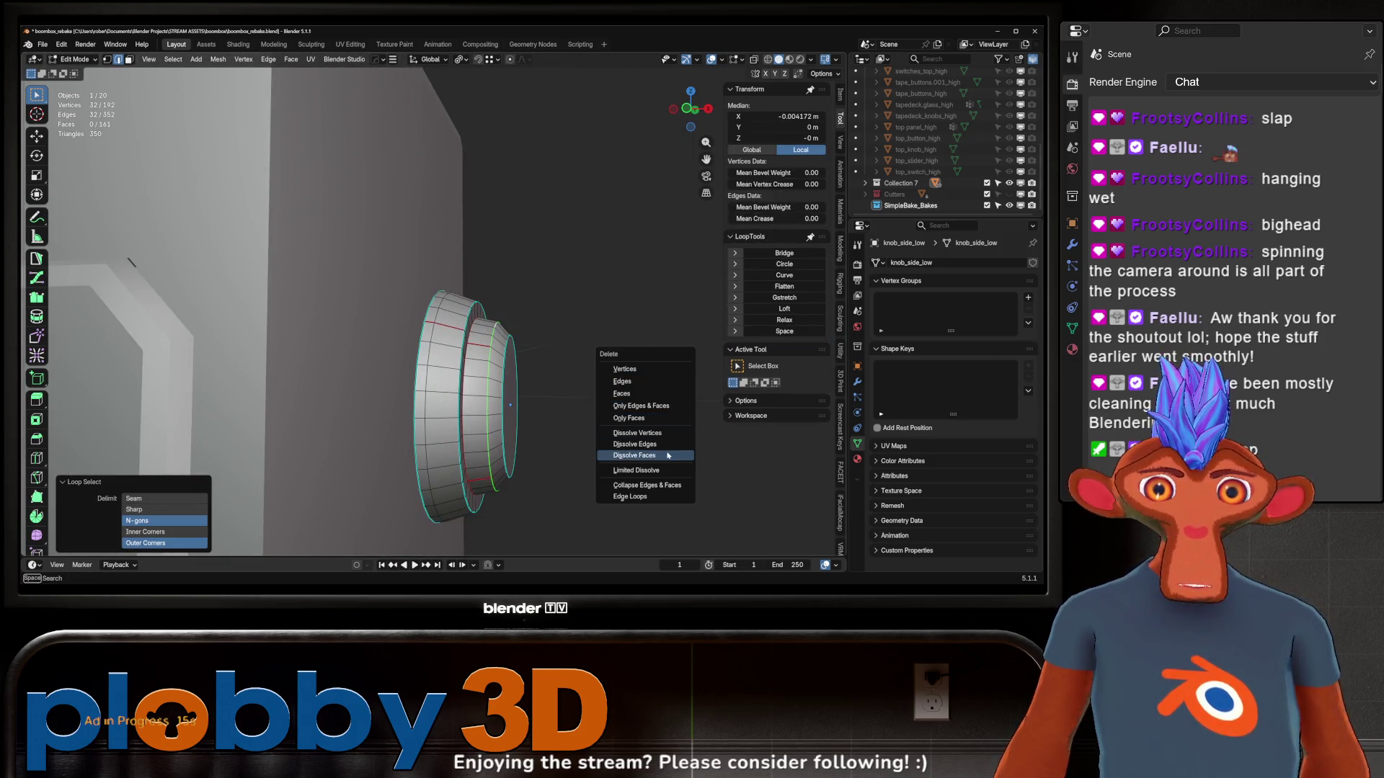
{"action": "left_click", "coordinate": [666, 445]}
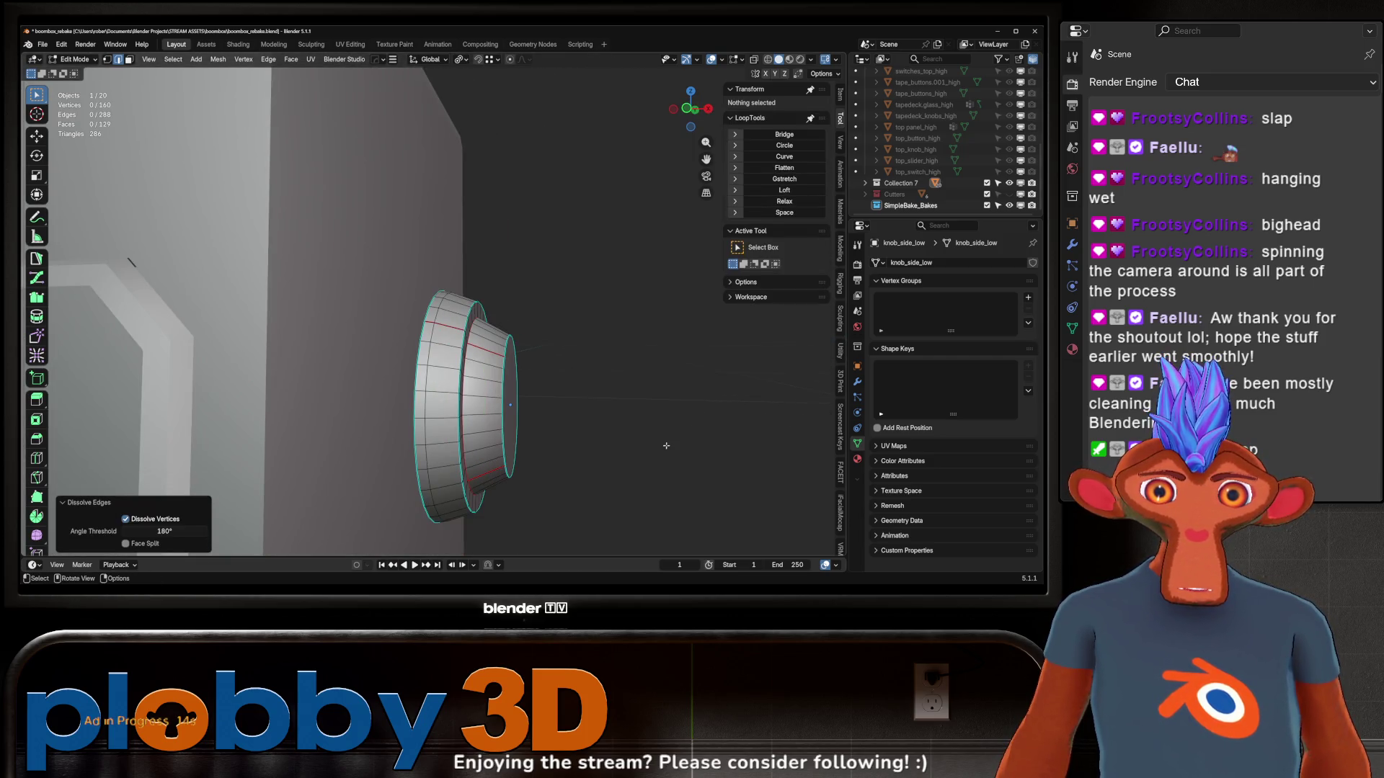
{"action": "key", "text": "ctrl+z"}
{"action": "middle_click_drag", "start_coordinate": [665, 445], "coordinate": [591, 404]}
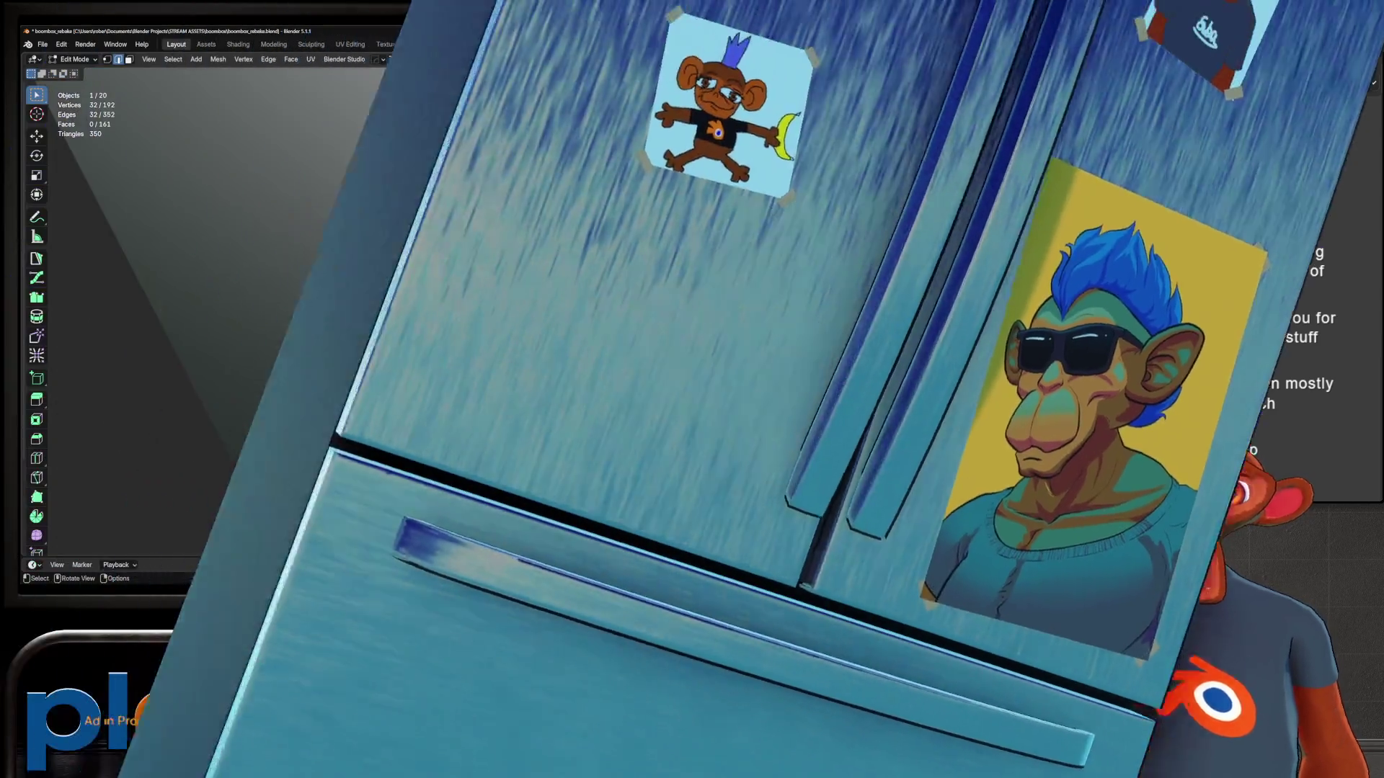
{"action": "mouse_move", "coordinate": [389, 404]}
{"action": "middle_mouse_down"}
{"action": "mouse_move", "coordinate": [371, 396]}
{"action": "mouse_move", "coordinate": [316, 257]}
{"action": "mouse_move", "coordinate": [441, 314]}
{"action": "middle_mouse_up"}
{"action": "middle_click_drag", "start_coordinate": [343, 280], "coordinate": [400, 349]}
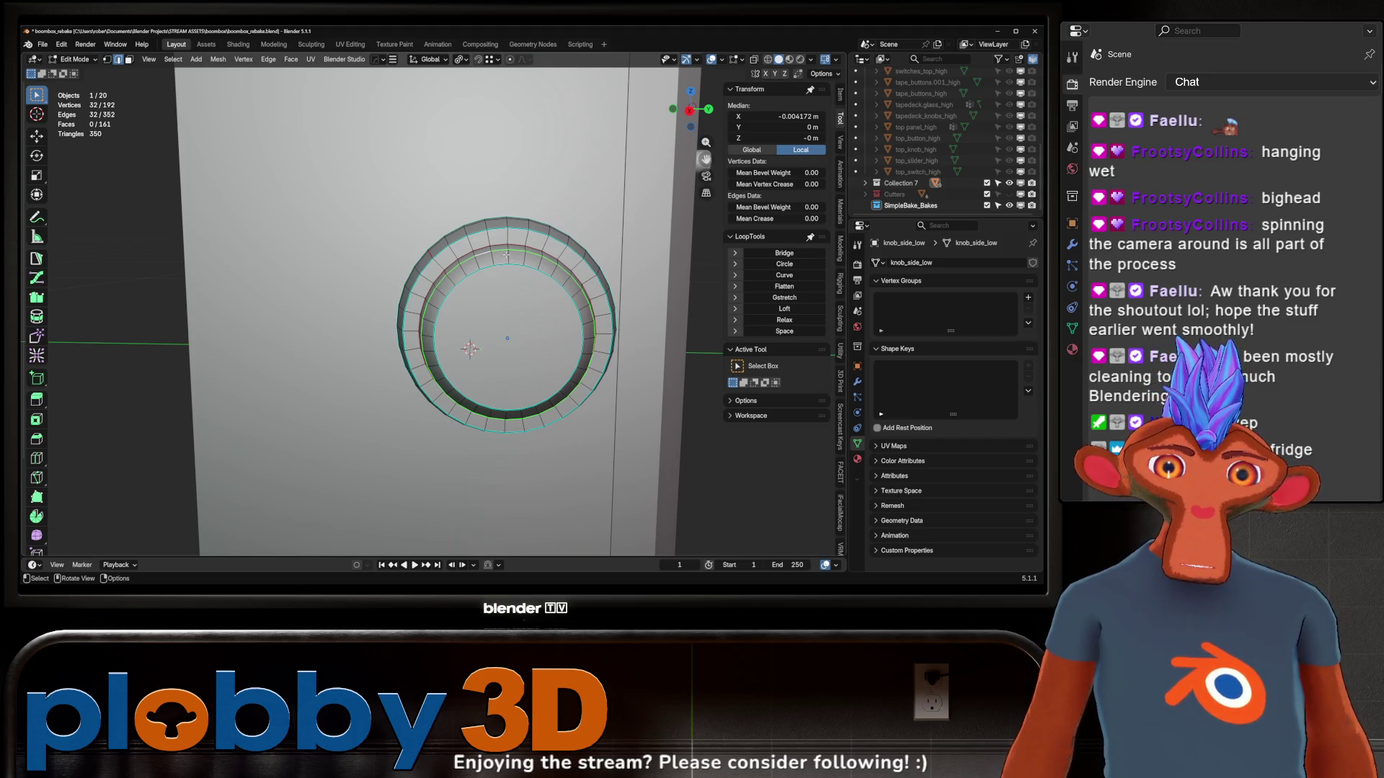
Checker-deselect the knob's edge rings, expand them to loops, and dissolve the alternating loops
{"action": "right_click", "coordinate": [570, 176]}
{"action": "left_click", "coordinate": [573, 367]}
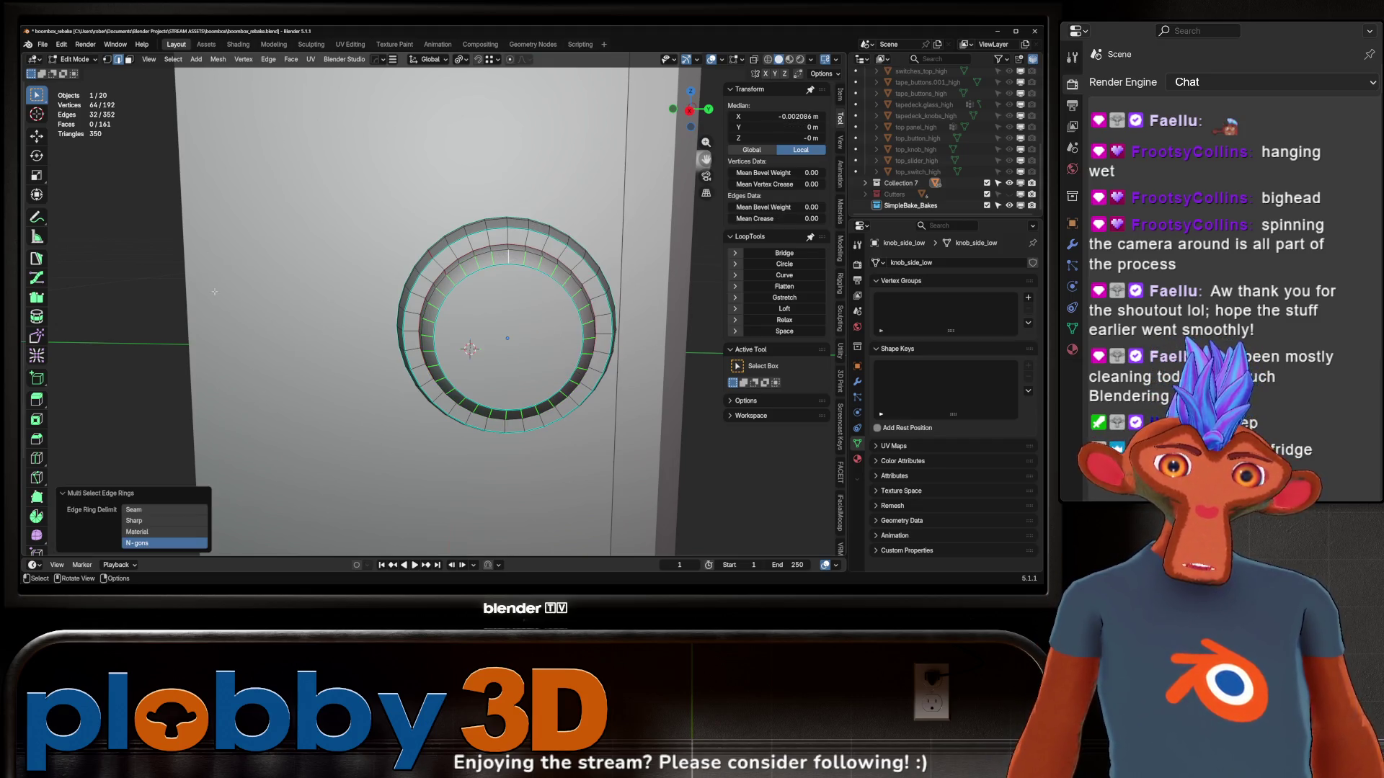
{"action": "left_click", "coordinate": [173, 59]}
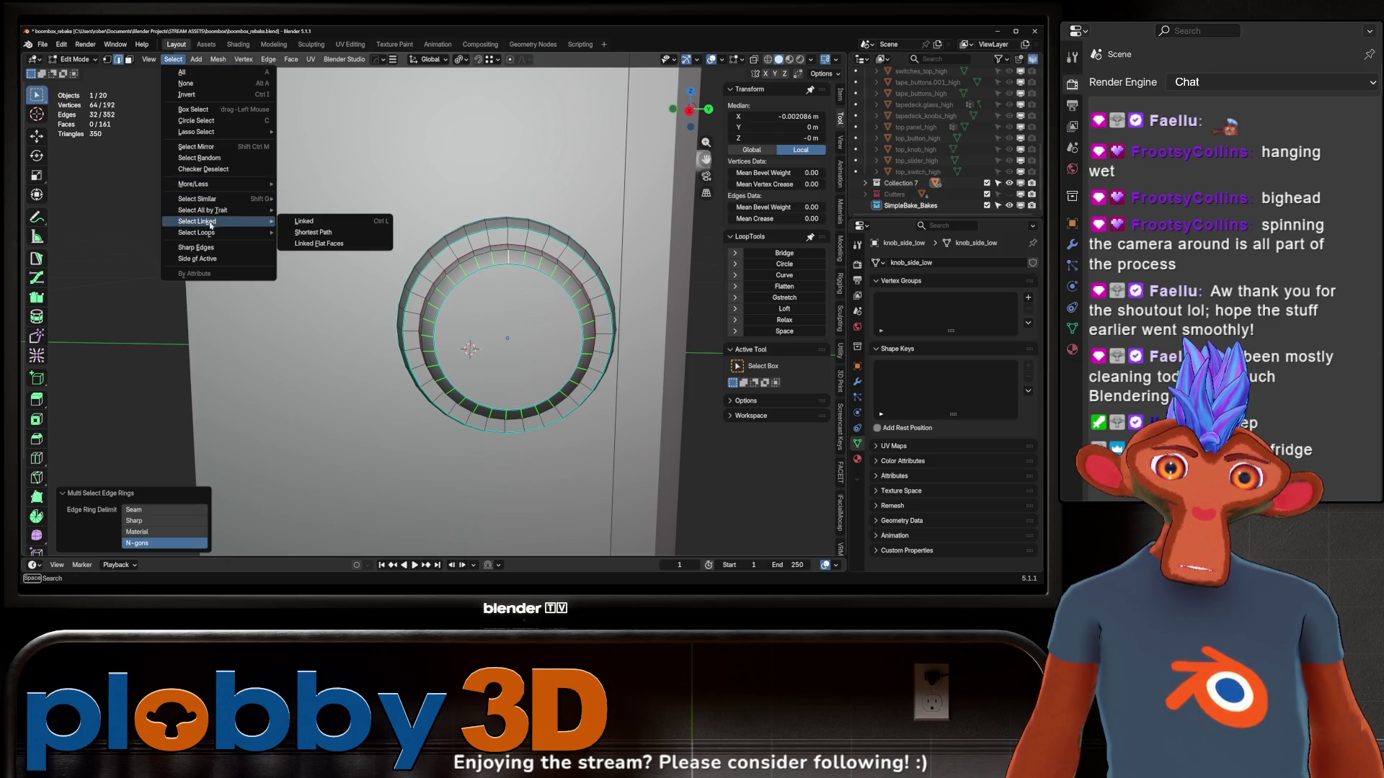
{"action": "left_click", "coordinate": [203, 168]}
{"action": "key", "text": "q"}
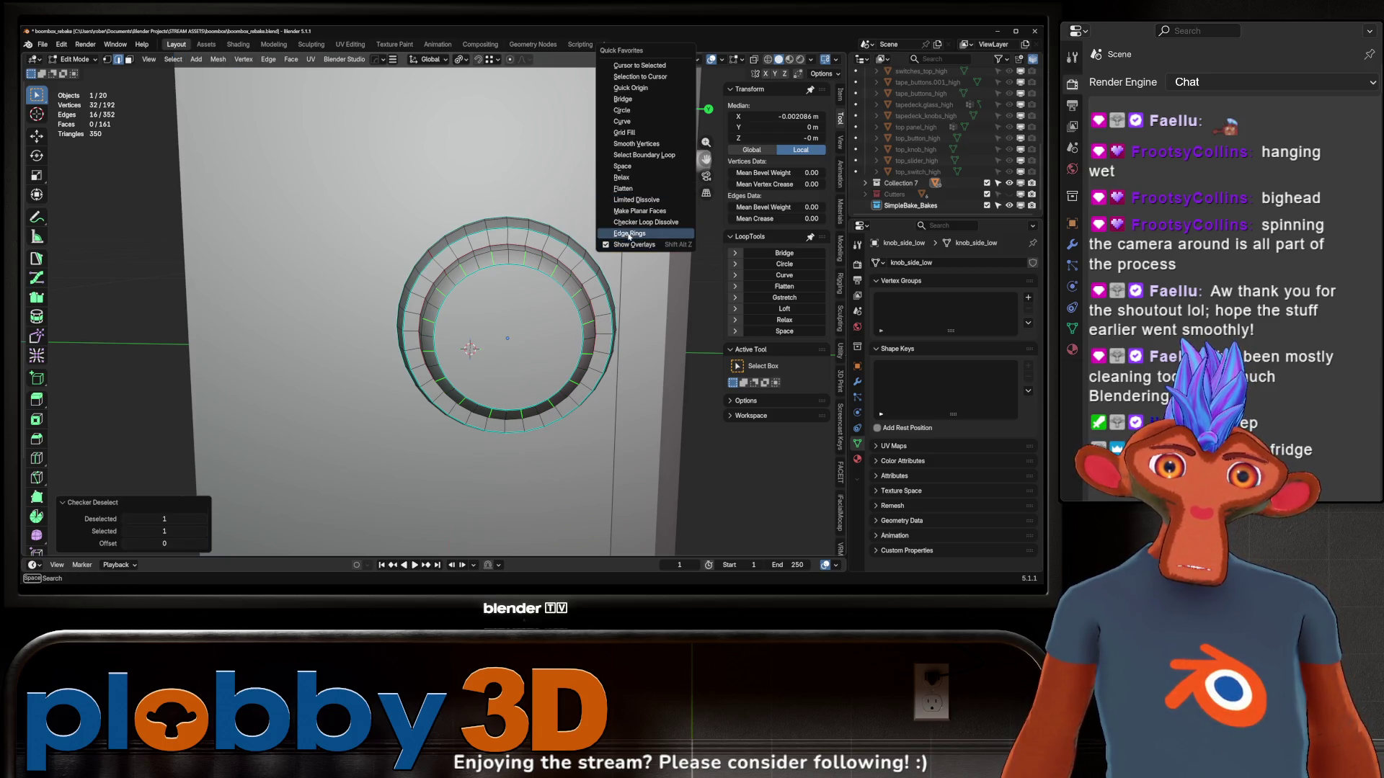
{"action": "left_click", "coordinate": [173, 59]}
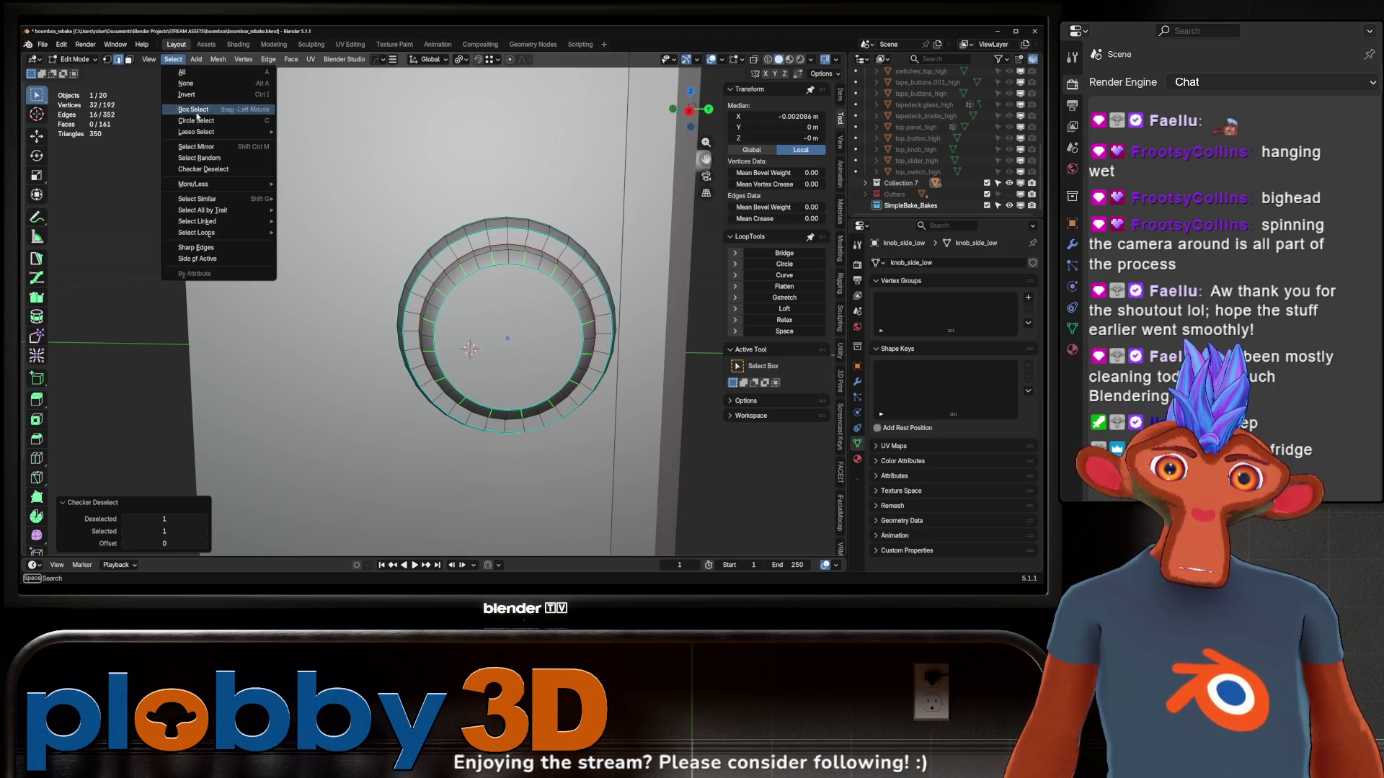
{"action": "mouse_move", "coordinate": [216, 222]}
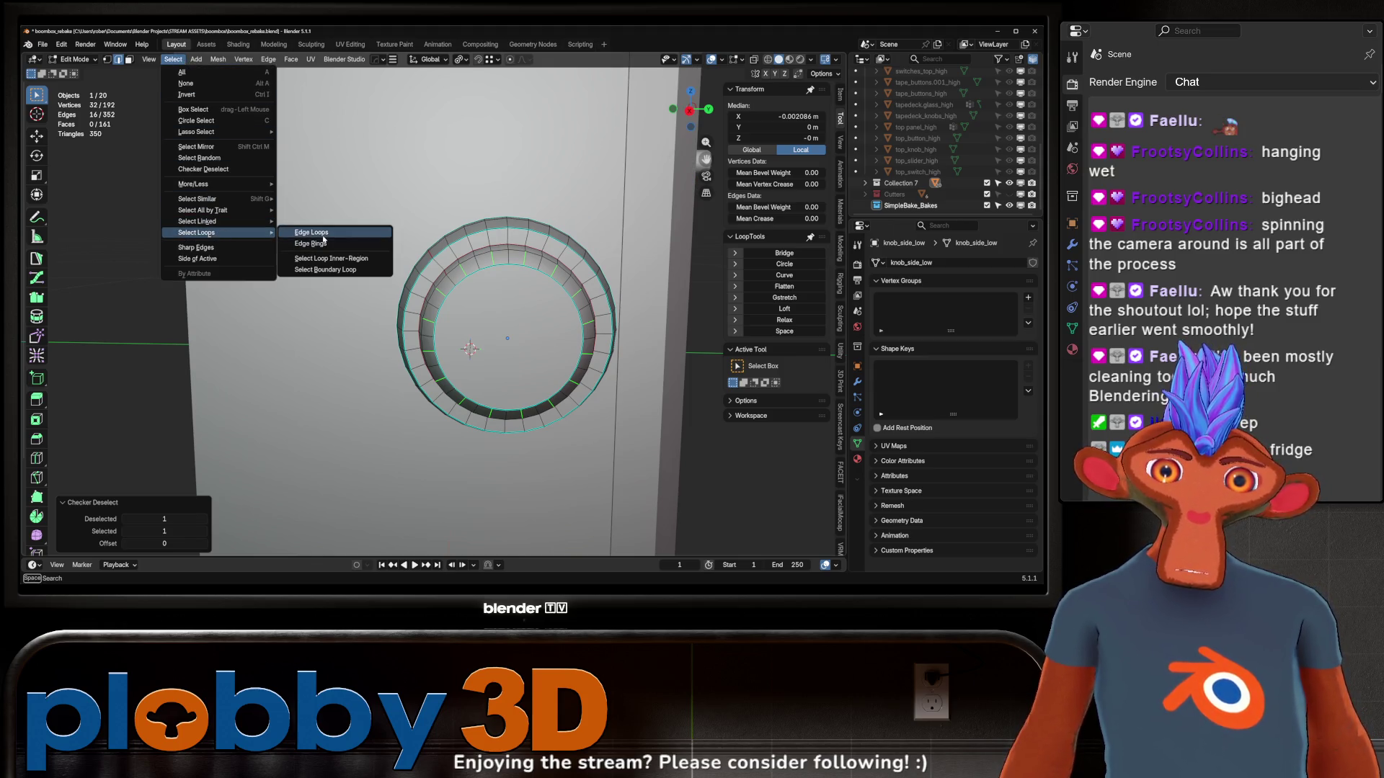
{"action": "left_click", "coordinate": [309, 233]}
{"action": "key", "text": "x"}
{"action": "left_click", "coordinate": [612, 272]}
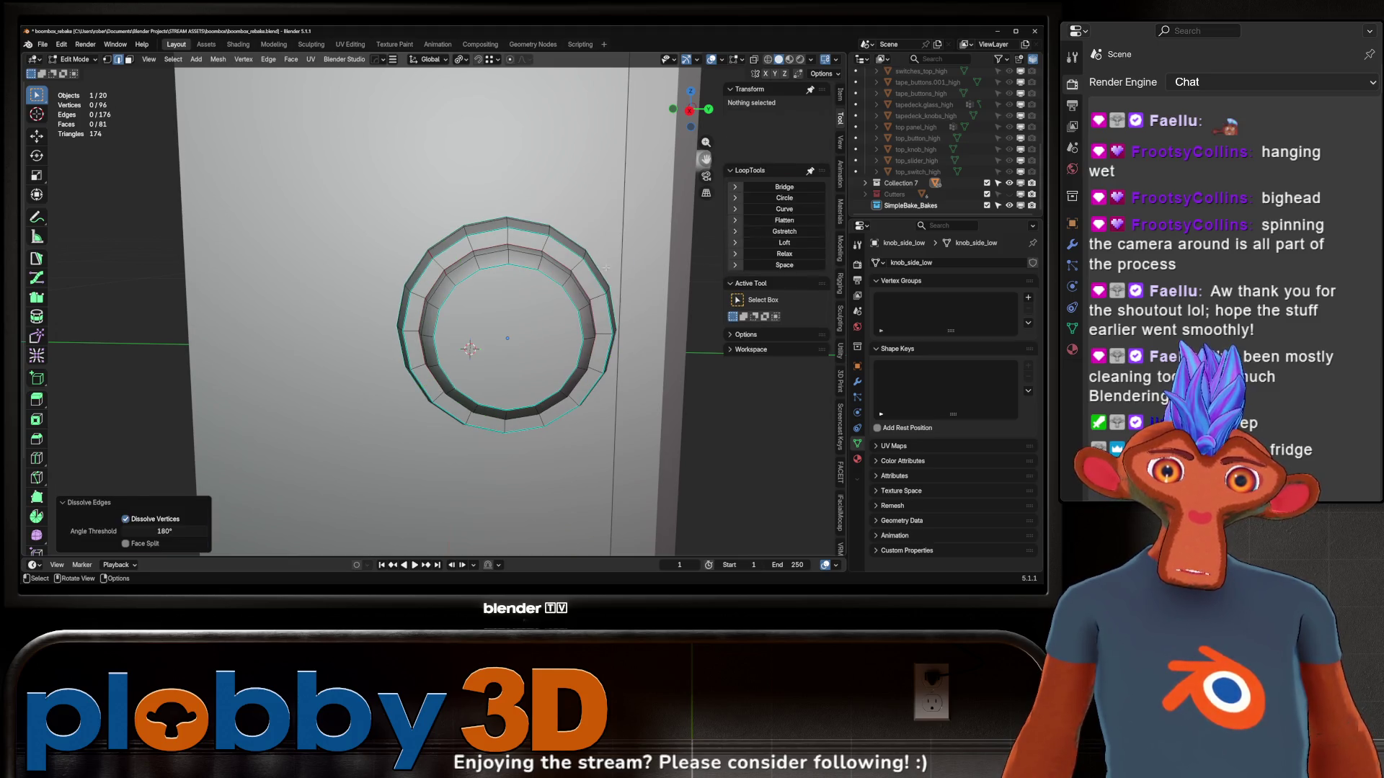
{"action": "scroll", "coordinate": [493, 180], "scroll_direction": "down", "scroll_amount": 3}
{"action": "key", "text": "Tab"}
Nudge one knob edge loop slightly along X and mark the edges sharp
{"action": "mouse_move", "coordinate": [474, 316]}
{"action": "middle_mouse_down"}
{"action": "mouse_move", "coordinate": [543, 287]}
{"action": "mouse_move", "coordinate": [481, 327]}
{"action": "mouse_move", "coordinate": [365, 357]}
{"action": "mouse_move", "coordinate": [364, 294]}
{"action": "mouse_move", "coordinate": [396, 342]}
{"action": "mouse_move", "coordinate": [408, 331]}
{"action": "mouse_move", "coordinate": [448, 353]}
{"action": "mouse_move", "coordinate": [344, 376]}
{"action": "mouse_move", "coordinate": [388, 311]}
{"action": "mouse_move", "coordinate": [327, 263]}
{"action": "middle_mouse_up"}
{"action": "key", "text": "Tab"}
{"action": "scroll", "coordinate": [375, 310], "scroll_direction": "up", "scroll_amount": 4}
{"action": "left_click", "coordinate": [375, 310], "text": "alt"}
{"action": "key", "text": "g"}
{"action": "key", "text": "x"}
{"action": "left_click", "coordinate": [398, 347]}
{"action": "key", "text": "ctrl+e"}
{"action": "key", "text": "Tab"}
{"action": "scroll", "coordinate": [408, 331], "scroll_direction": "down", "scroll_amount": 4}
Dissolve one more edge loop on the knob and exit Edit Mode
{"action": "key", "text": "Tab"}
{"action": "scroll", "coordinate": [345, 376], "scroll_direction": "up", "scroll_amount": 4}
{"action": "scroll", "coordinate": [388, 312], "scroll_direction": "down", "scroll_amount": 5}
{"action": "scroll", "coordinate": [388, 312], "scroll_direction": "up", "scroll_amount": 5}
{"action": "left_click", "coordinate": [366, 303], "text": "alt"}
{"action": "key", "text": "x"}
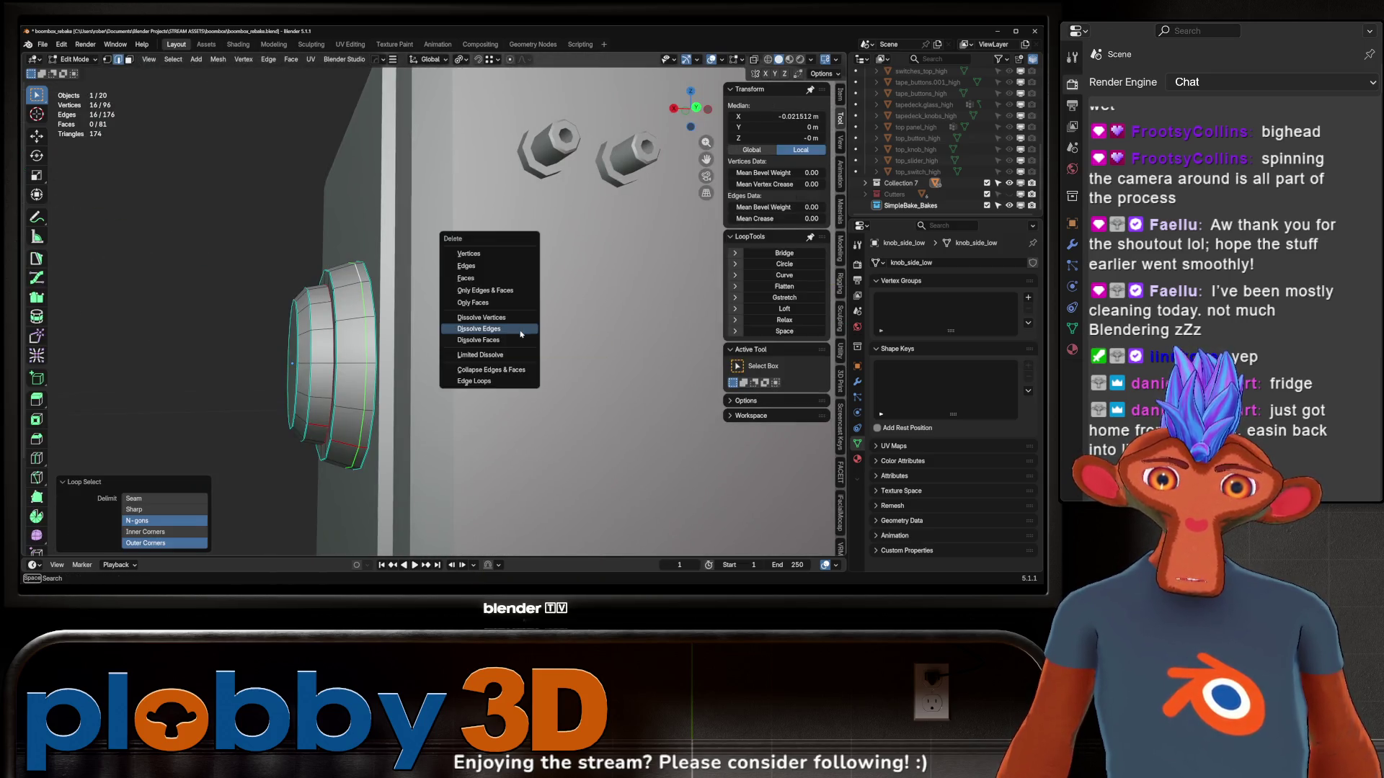
{"action": "left_click", "coordinate": [520, 333]}
{"action": "mouse_move", "coordinate": [520, 334]}
{"action": "middle_mouse_down"}
{"action": "mouse_move", "coordinate": [531, 240]}
{"action": "mouse_move", "coordinate": [461, 339]}
{"action": "mouse_move", "coordinate": [350, 433]}
{"action": "mouse_move", "coordinate": [420, 407]}
{"action": "middle_mouse_up"}
{"action": "scroll", "coordinate": [353, 432], "scroll_direction": "down", "scroll_amount": 5}
{"action": "key", "text": "Tab"}
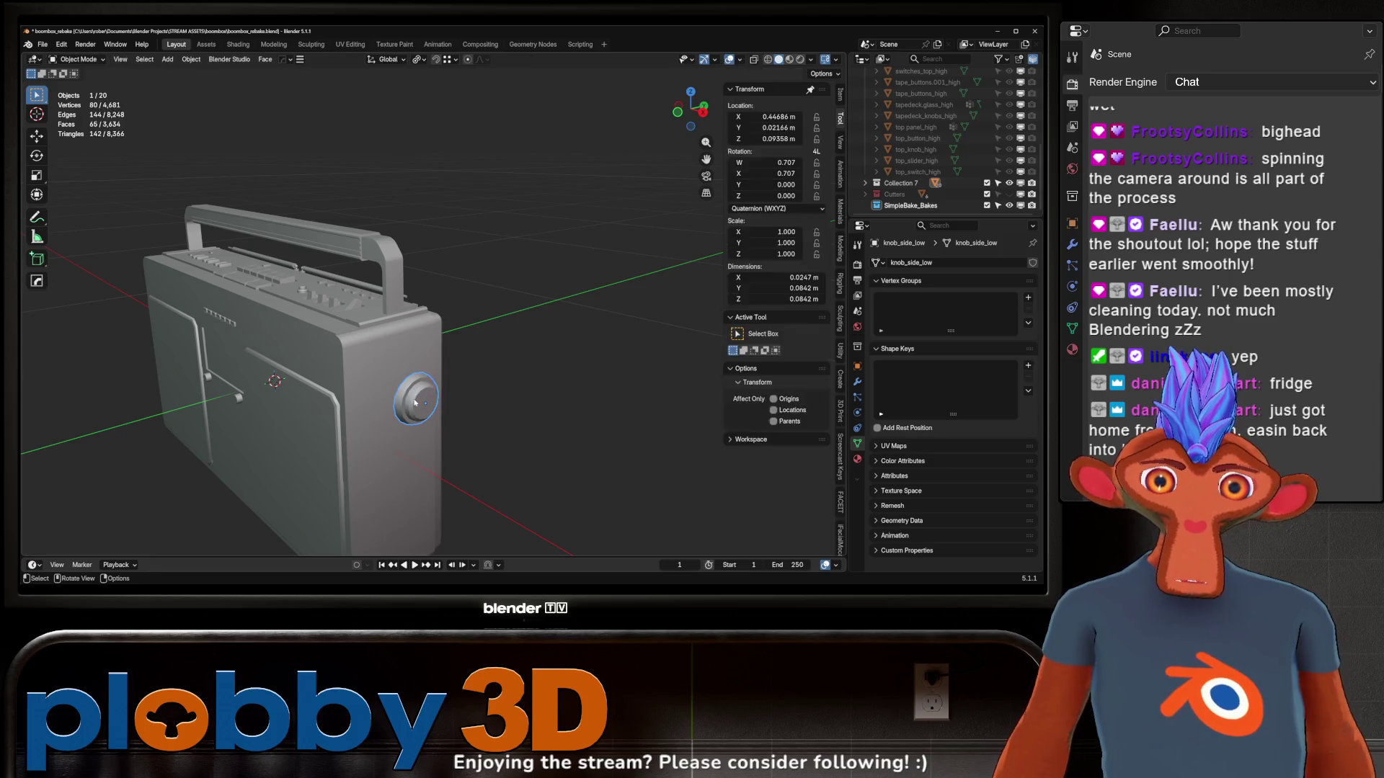
In the UV Editing workspace, unwrap the knob with Minimum Stretch
{"action": "left_click", "coordinate": [357, 47]}
{"action": "scroll", "coordinate": [109, 431], "scroll_direction": "up", "scroll_amount": 7}
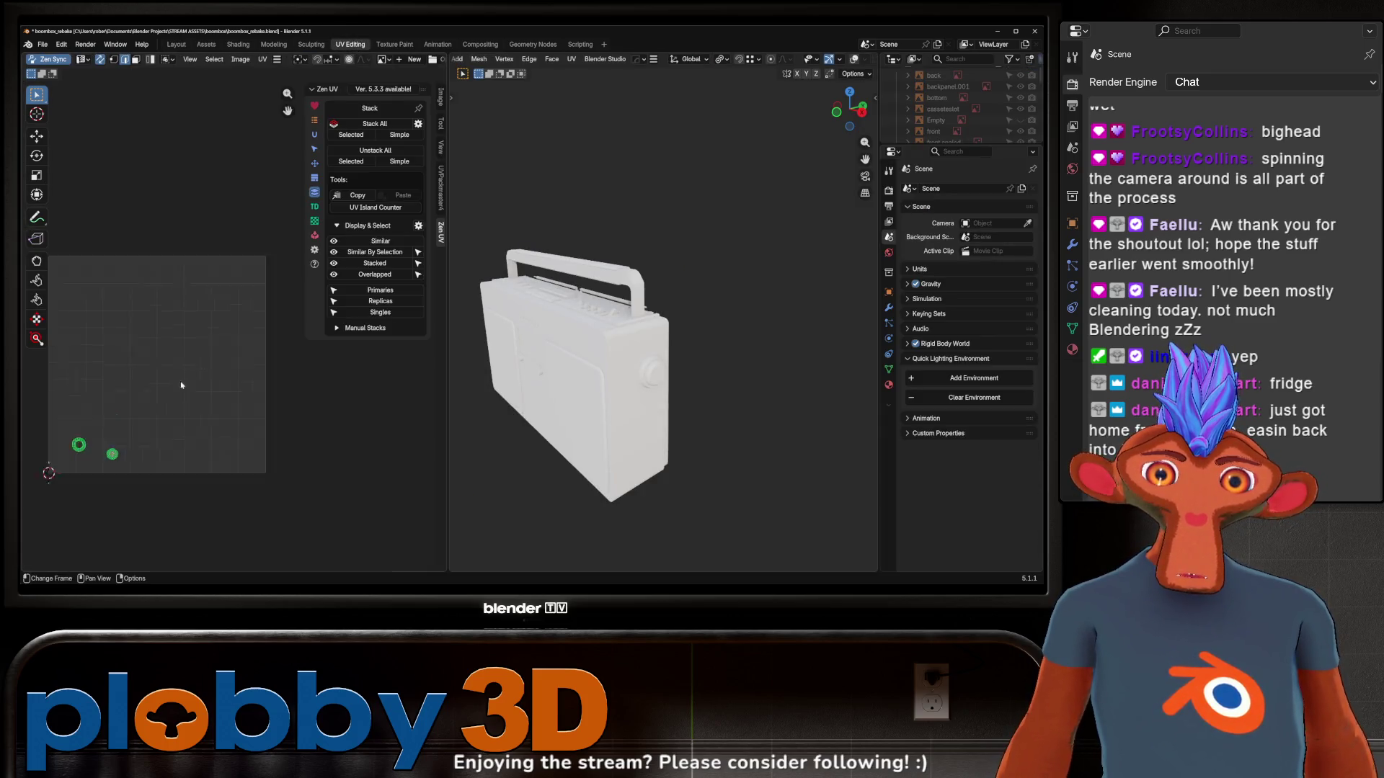
{"action": "scroll", "coordinate": [256, 393], "scroll_direction": "up", "scroll_amount": 4}
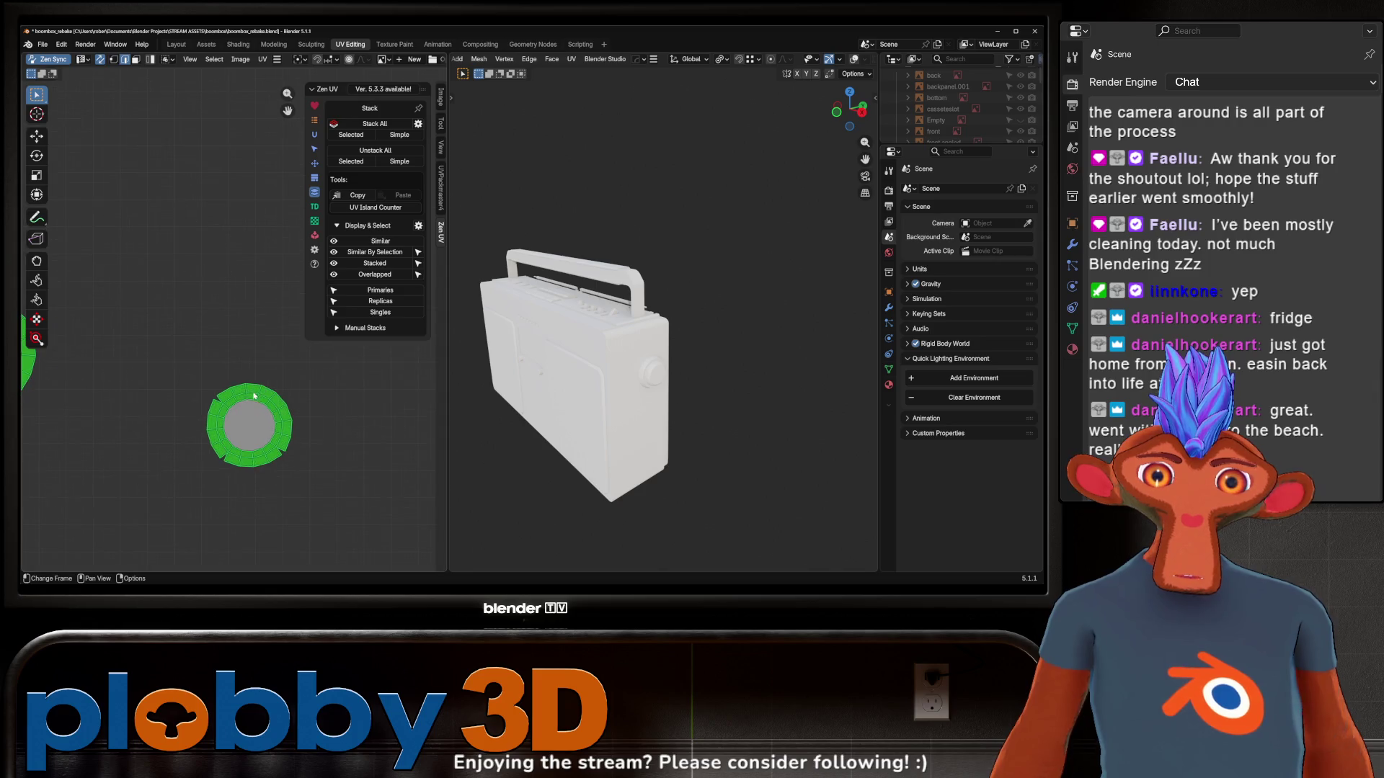
{"action": "key", "text": "u"}
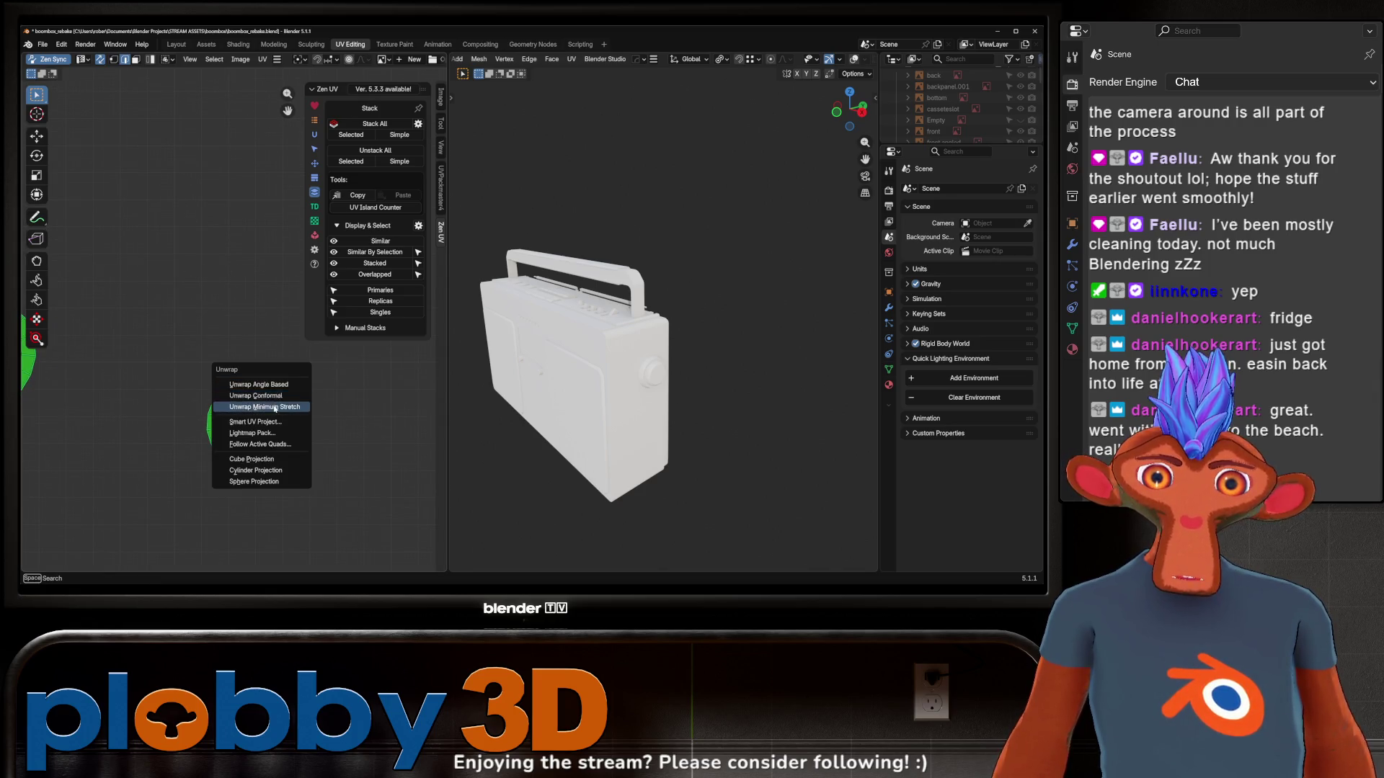
{"action": "left_click", "coordinate": [241, 381]}
{"action": "middle_click_drag", "start_coordinate": [240, 381], "coordinate": [138, 426]}
{"action": "key", "text": "alt+a"}
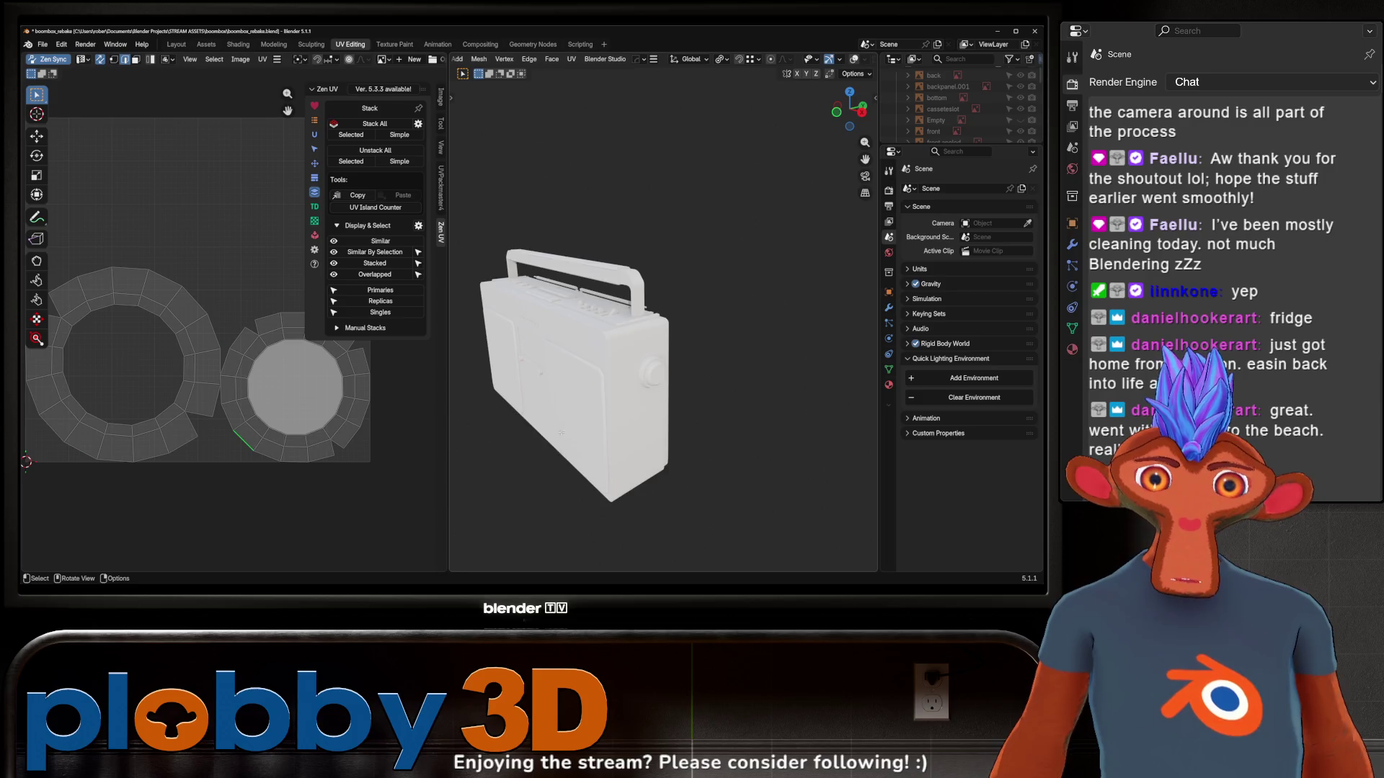
Re-enter Edit Mode on the knob and turn the 3D view to face it
{"action": "middle_click_drag", "start_coordinate": [605, 361], "coordinate": [624, 346]}
{"action": "scroll", "coordinate": [624, 346], "scroll_direction": "up", "scroll_amount": 5}
{"action": "key", "text": "Tab"}
{"action": "scroll", "coordinate": [670, 317], "scroll_direction": "up", "scroll_amount": 4}
{"action": "key", "text": "Tab"}
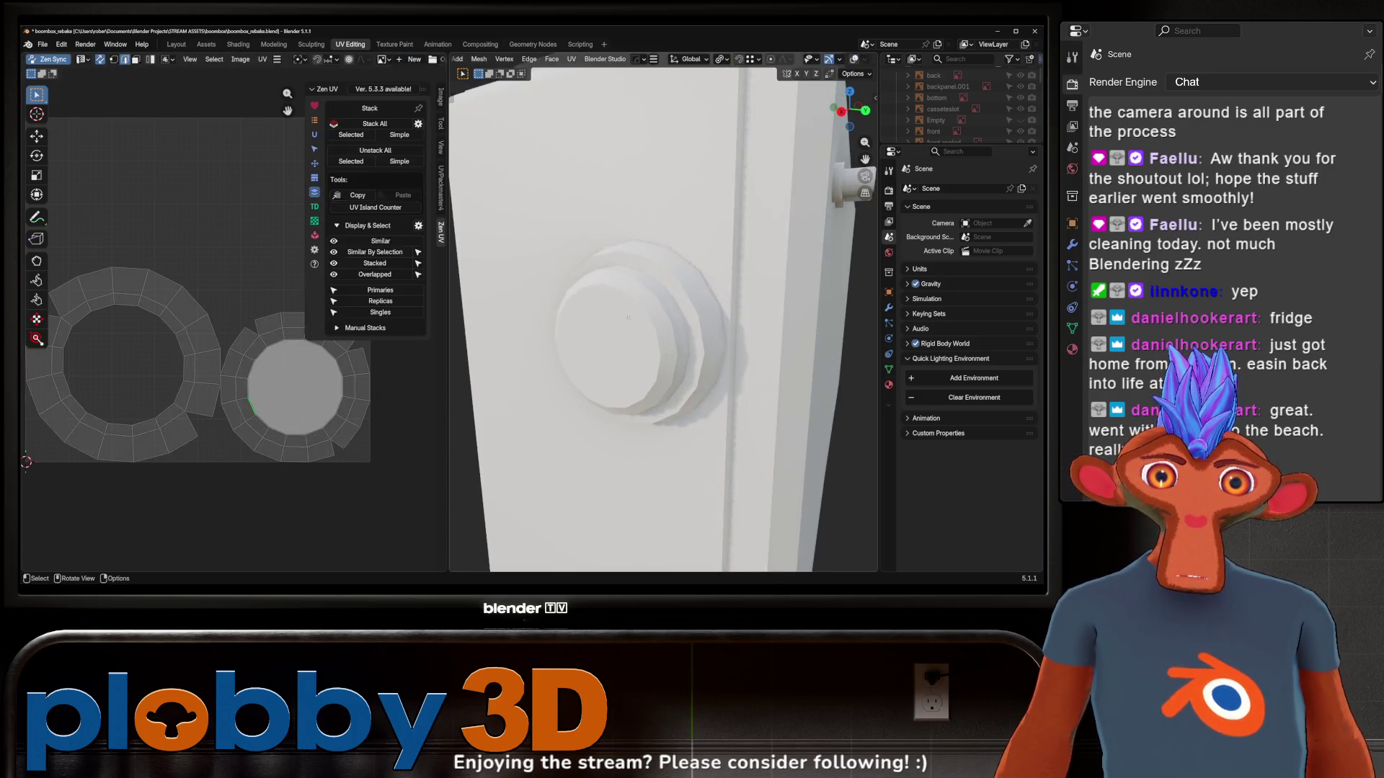
{"action": "key", "text": "Tab"}
{"action": "key", "text": "Tab"}
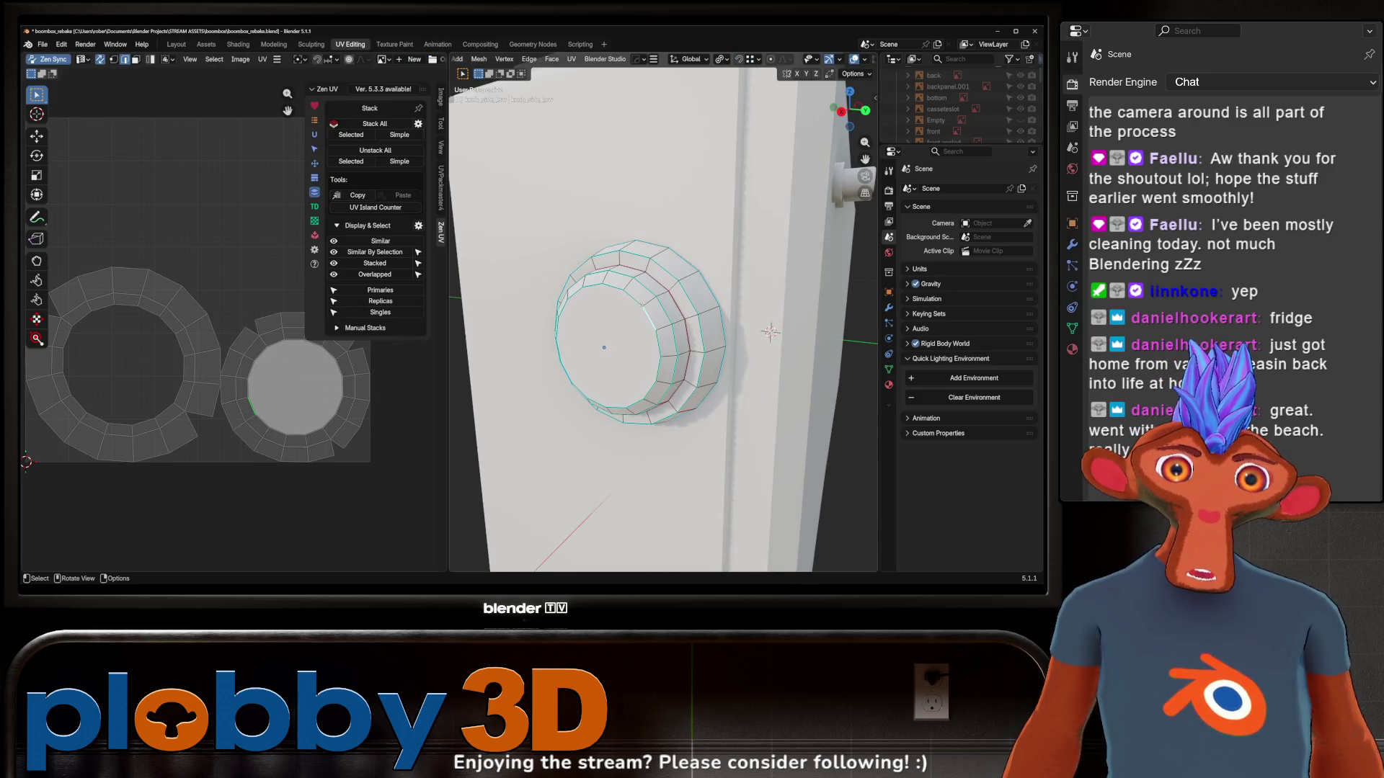
{"action": "left_click_drag", "start_coordinate": [843, 101], "coordinate": [829, 113]}
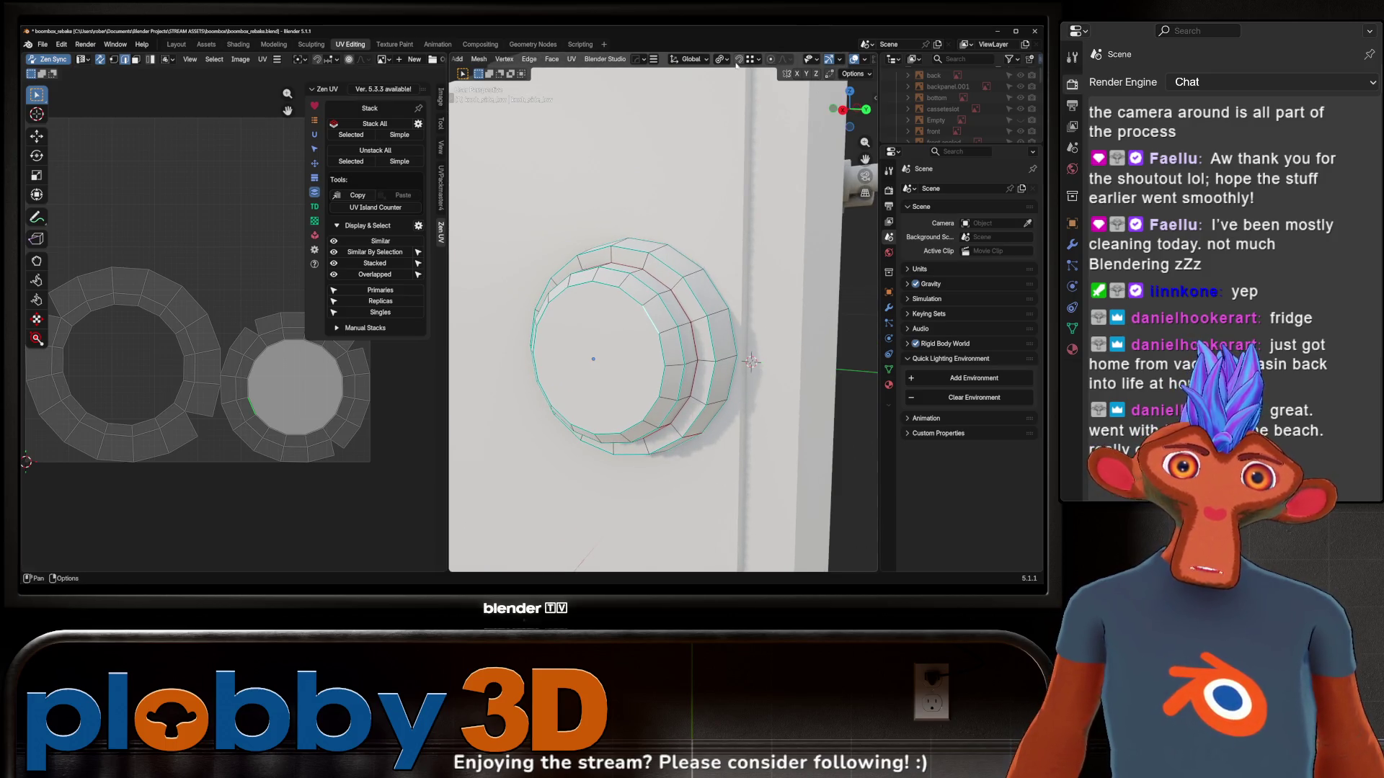
{"action": "scroll", "coordinate": [808, 60], "scroll_direction": "down", "scroll_amount": 3}
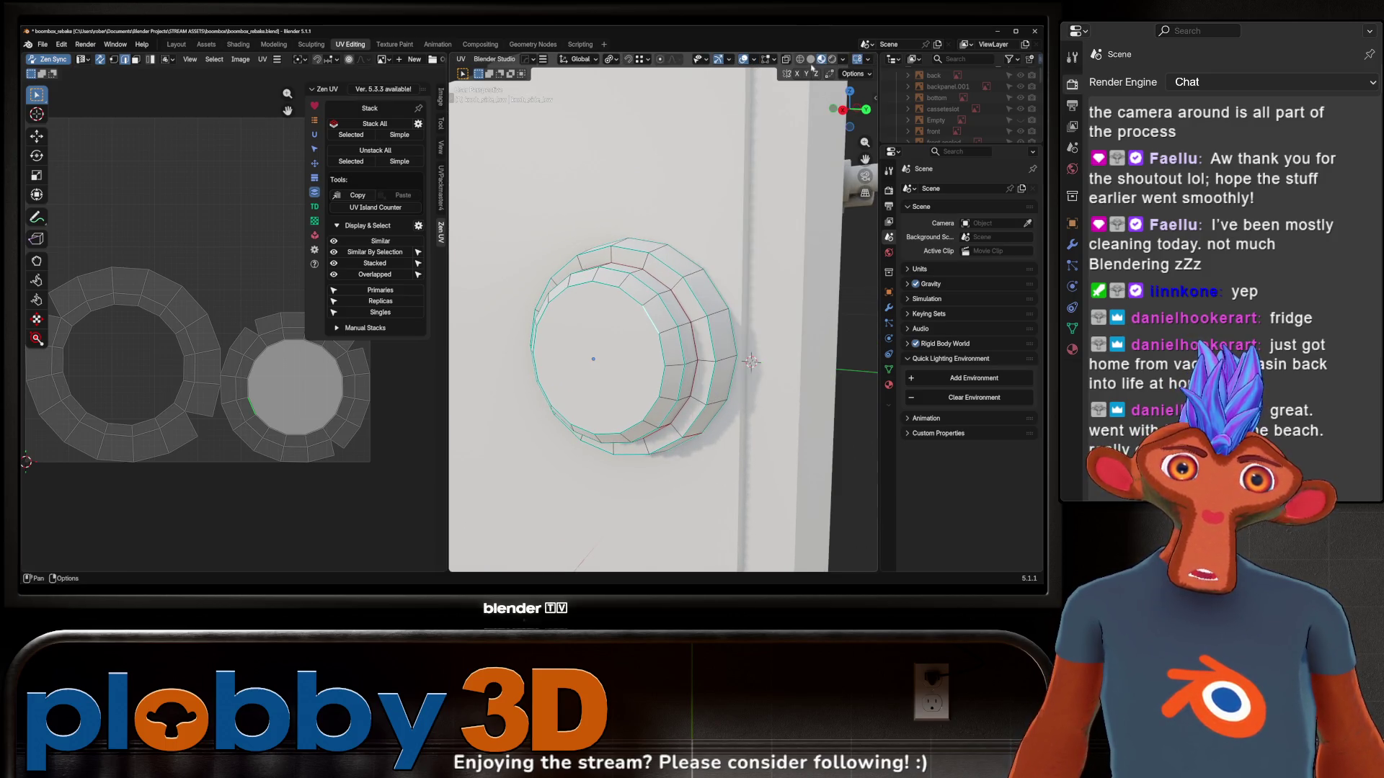
{"action": "left_click", "coordinate": [776, 61]}
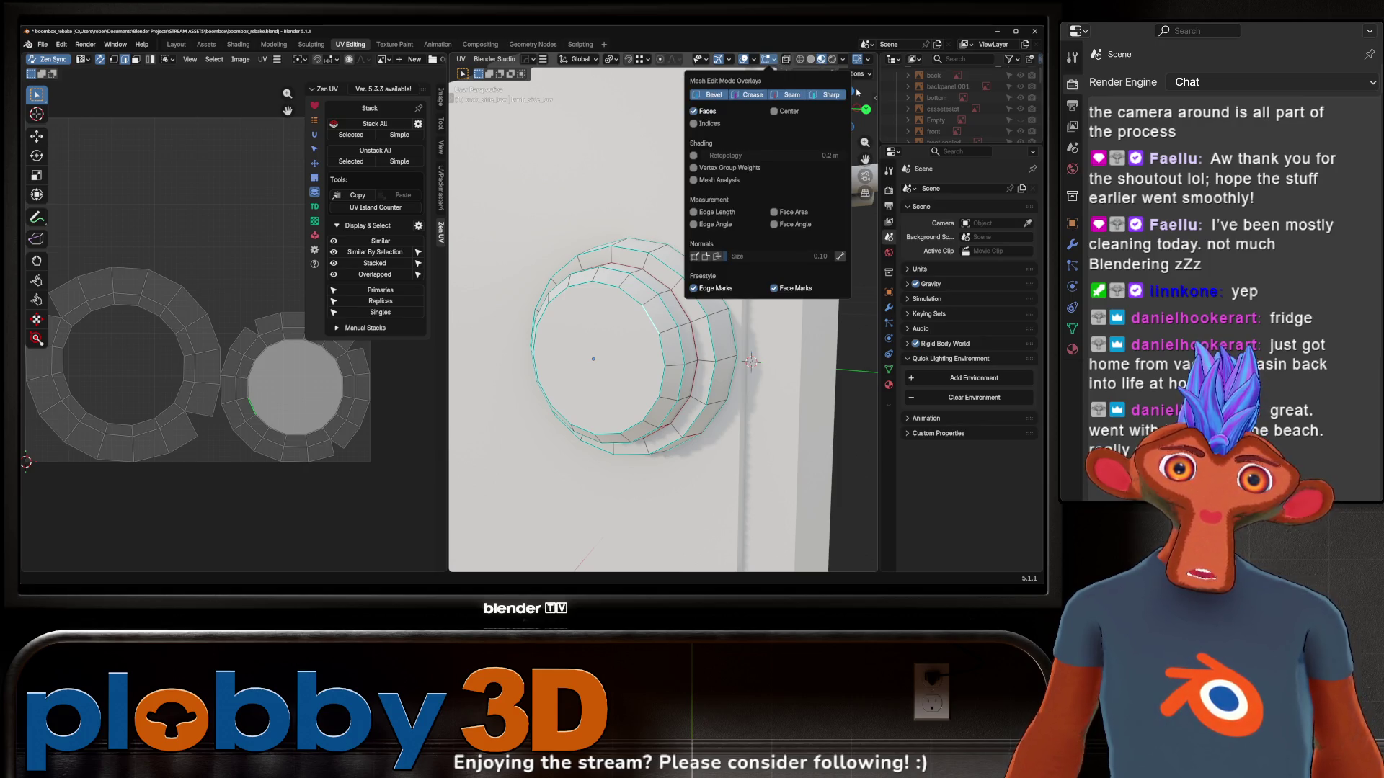
{"action": "mouse_move", "coordinate": [652, 339]}
{"action": "middle_mouse_down", "text": "shift"}
{"action": "mouse_move", "coordinate": [601, 349]}
{"action": "mouse_move", "coordinate": [647, 310]}
{"action": "middle_mouse_up", "text": "shift"}
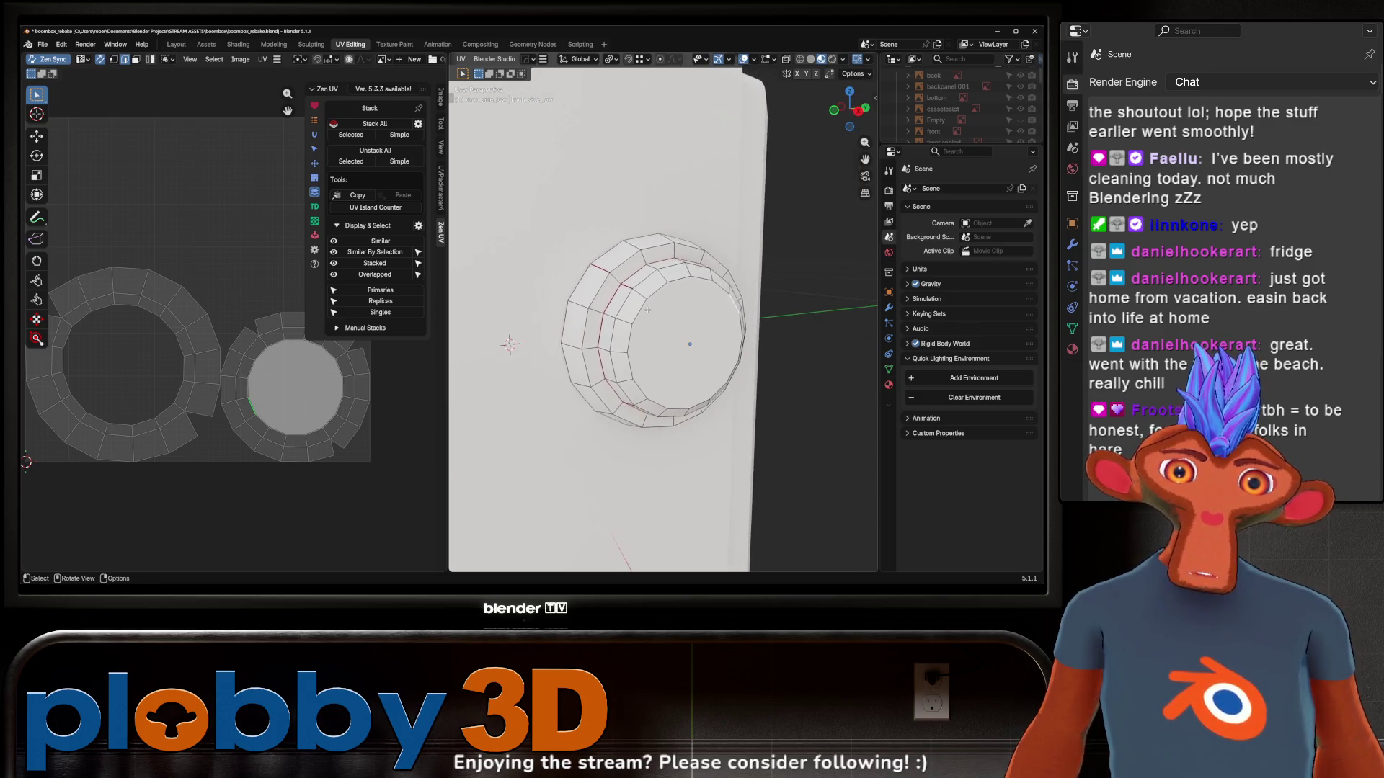
Select the entire knob mesh and re-unwrap it with Minimum Stretch
{"action": "key", "text": "a"}
{"action": "key", "text": "u"}
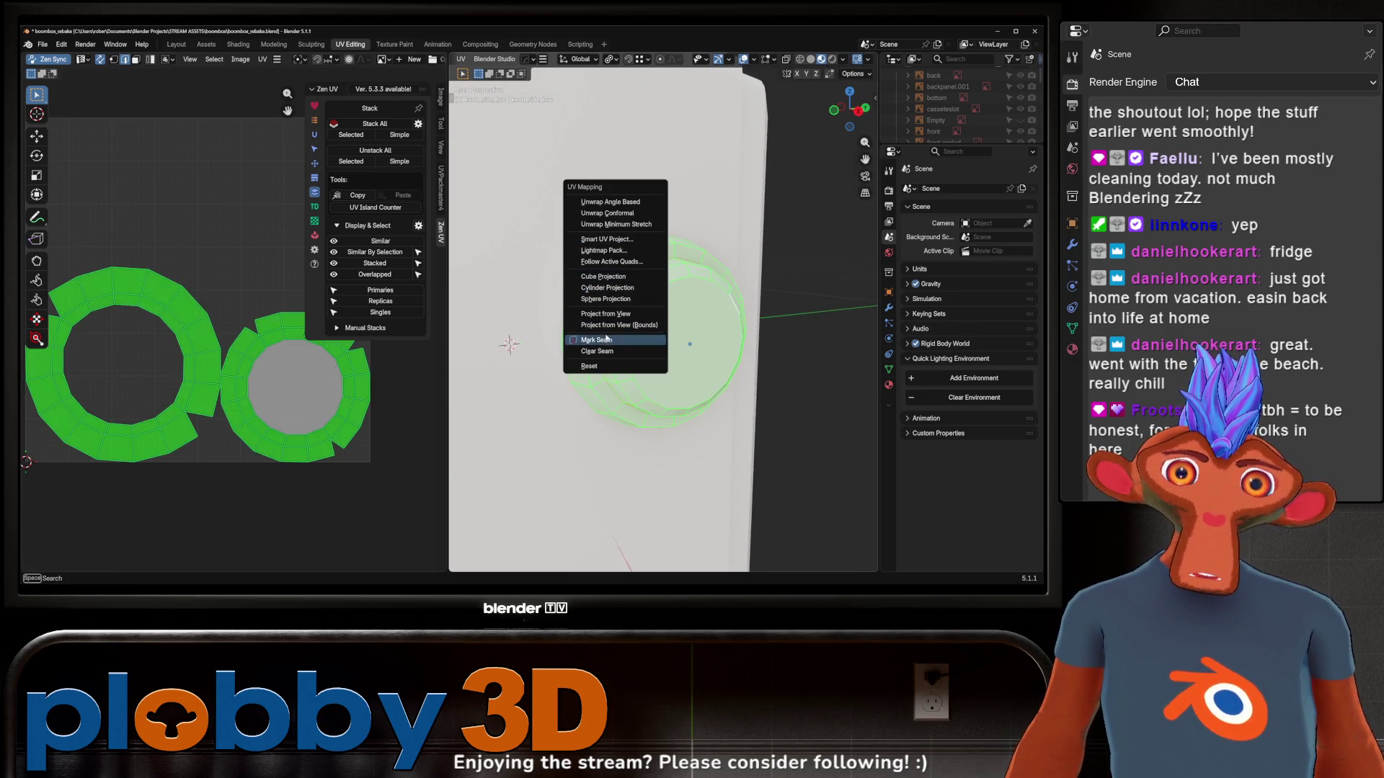
{"action": "left_click", "coordinate": [614, 351]}
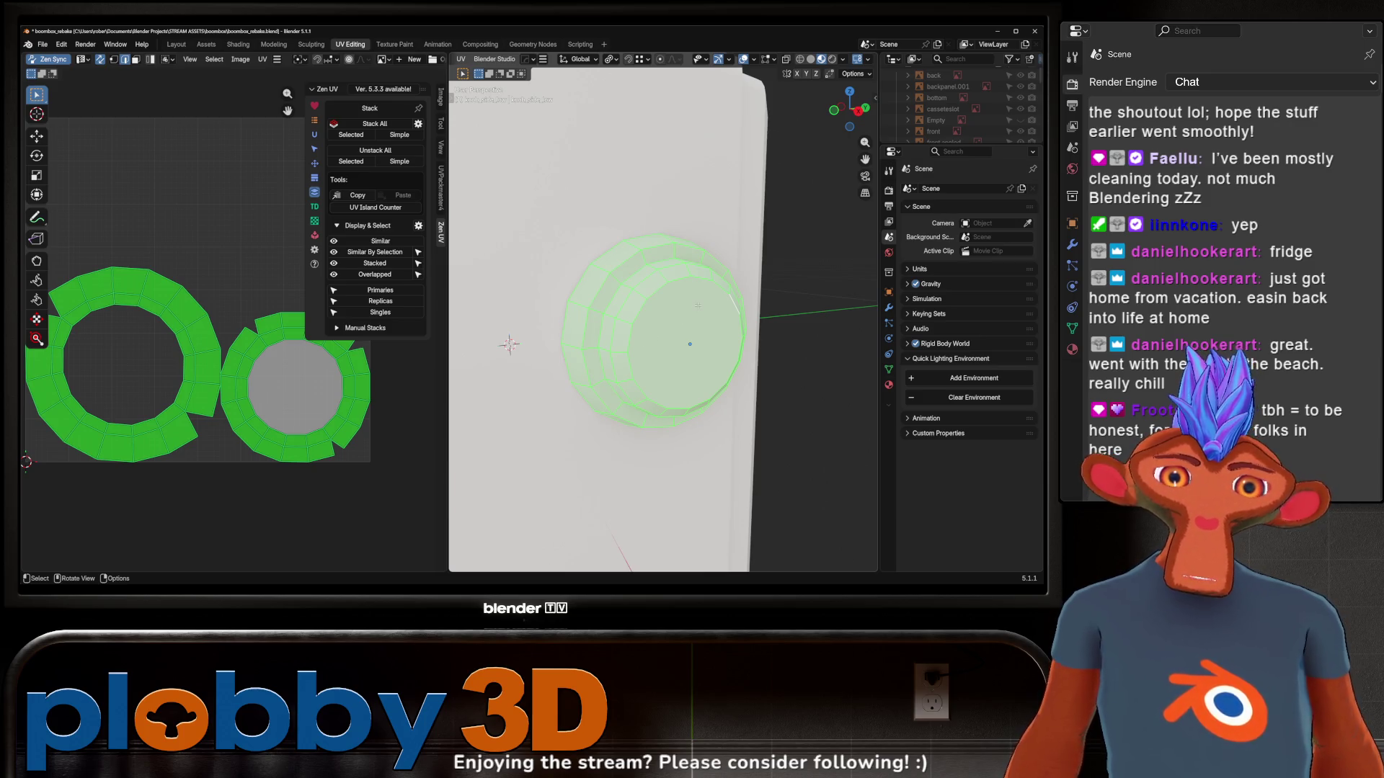
{"action": "key", "text": "u"}
{"action": "left_click", "coordinate": [663, 148]}
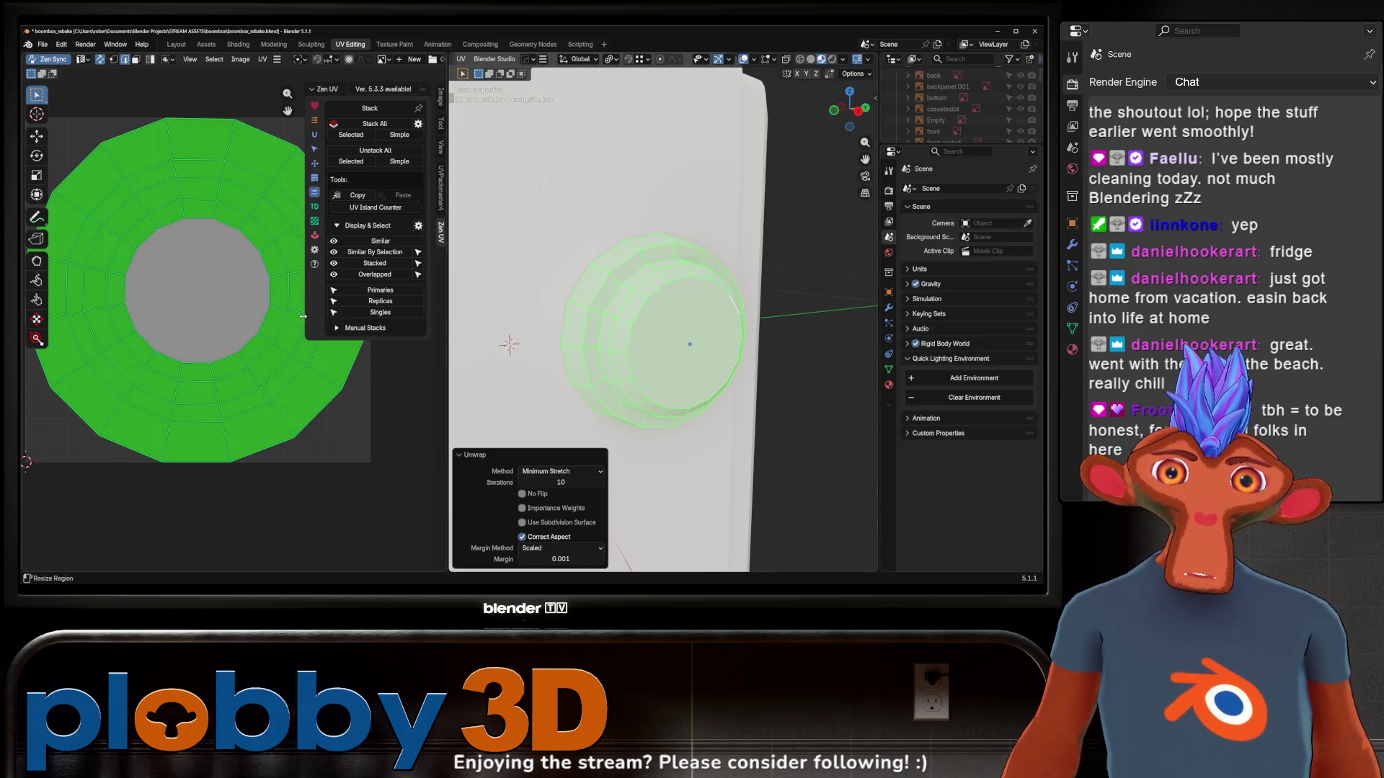
{"action": "key", "text": "alt+a"}
{"action": "scroll", "coordinate": [216, 303], "scroll_direction": "down", "scroll_amount": 4}
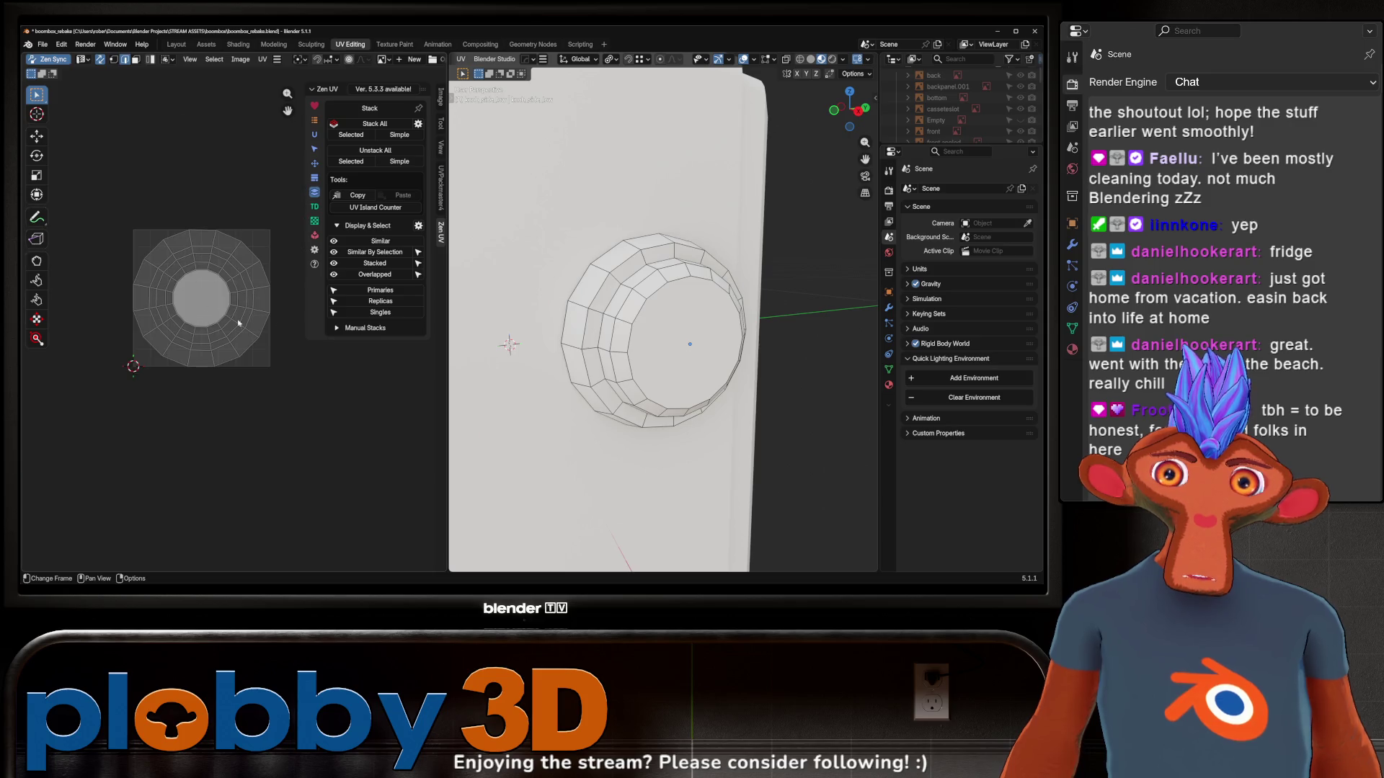
{"action": "scroll", "coordinate": [375, 62], "scroll_direction": "down", "scroll_amount": 5}
Enable UV Stretch in the UV overlays to check the knob islands for distortion
{"action": "left_click", "coordinate": [359, 59]}
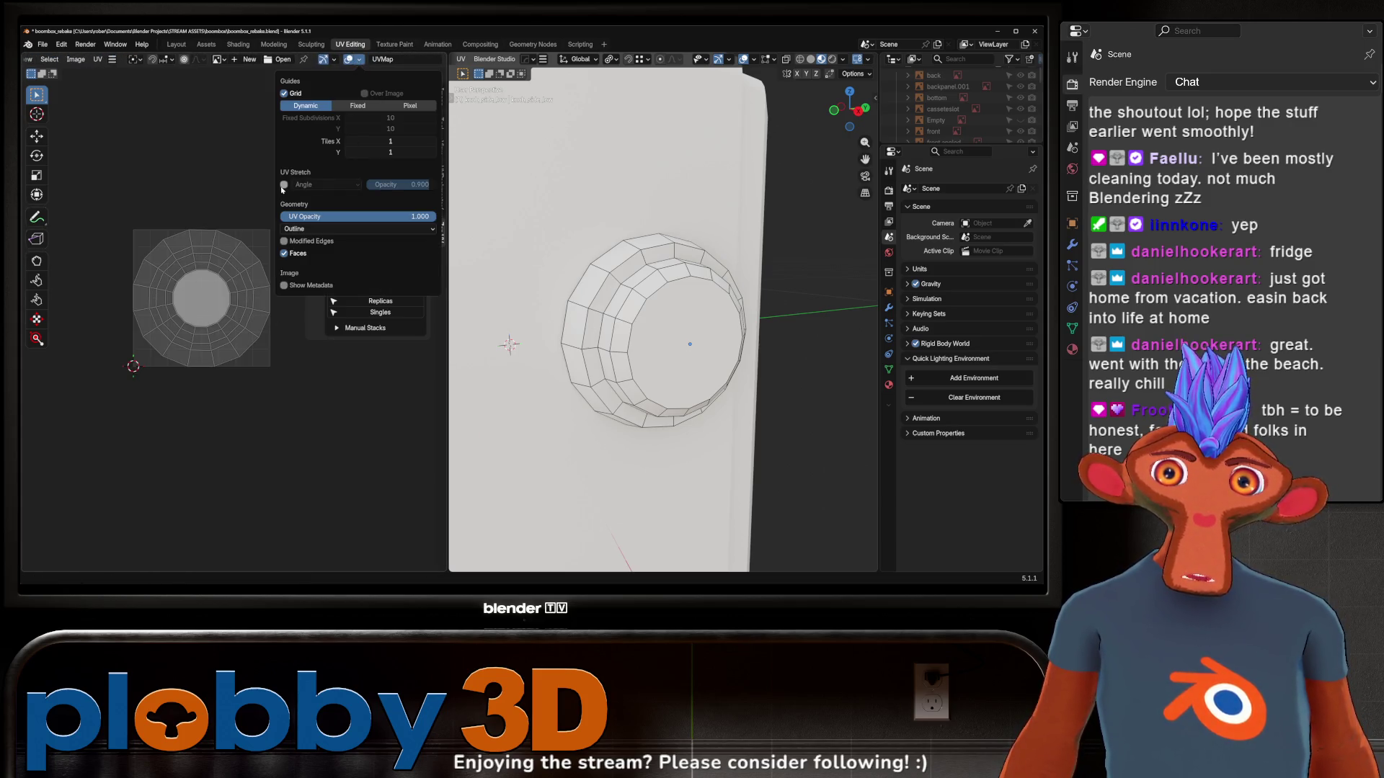
{"action": "left_click", "coordinate": [283, 184]}
{"action": "key", "text": "Tab"}
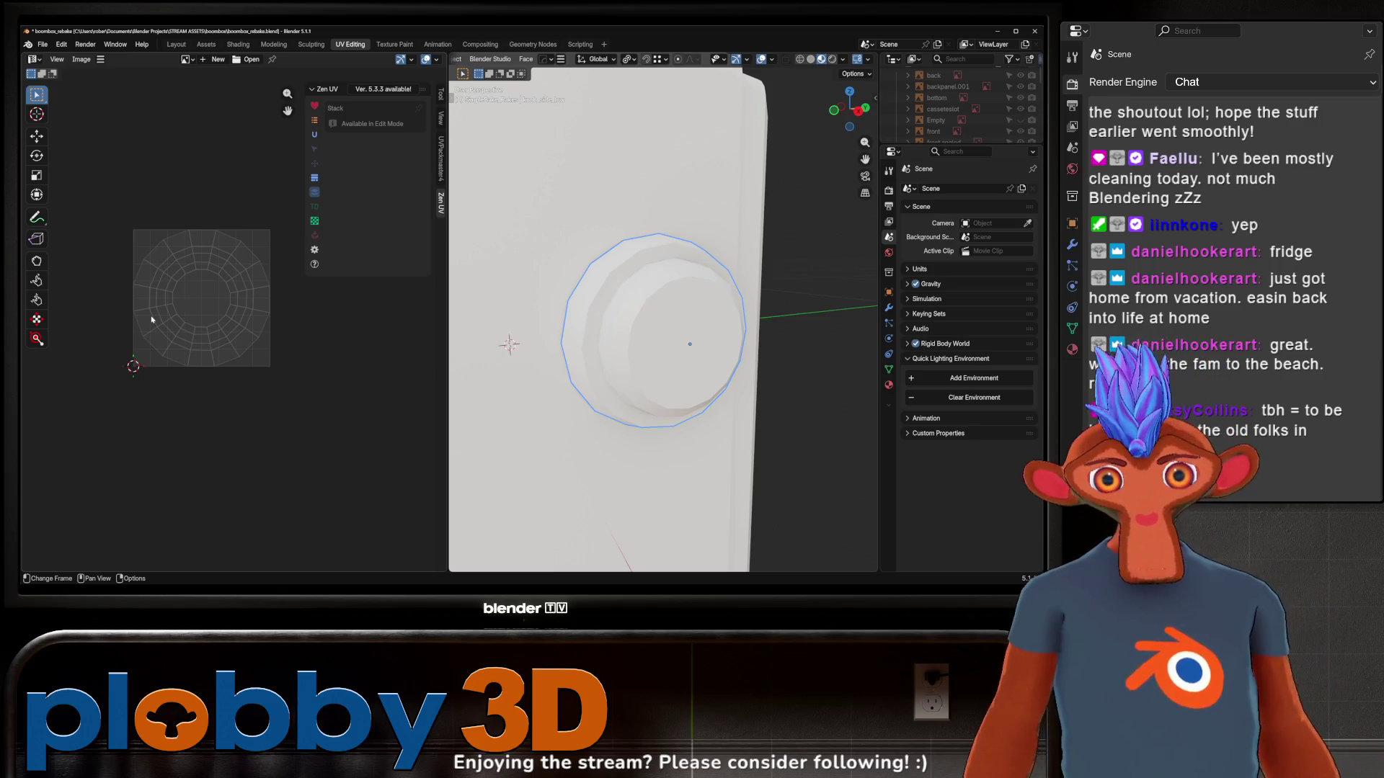
{"action": "scroll", "coordinate": [202, 340], "scroll_direction": "up", "scroll_amount": 4}
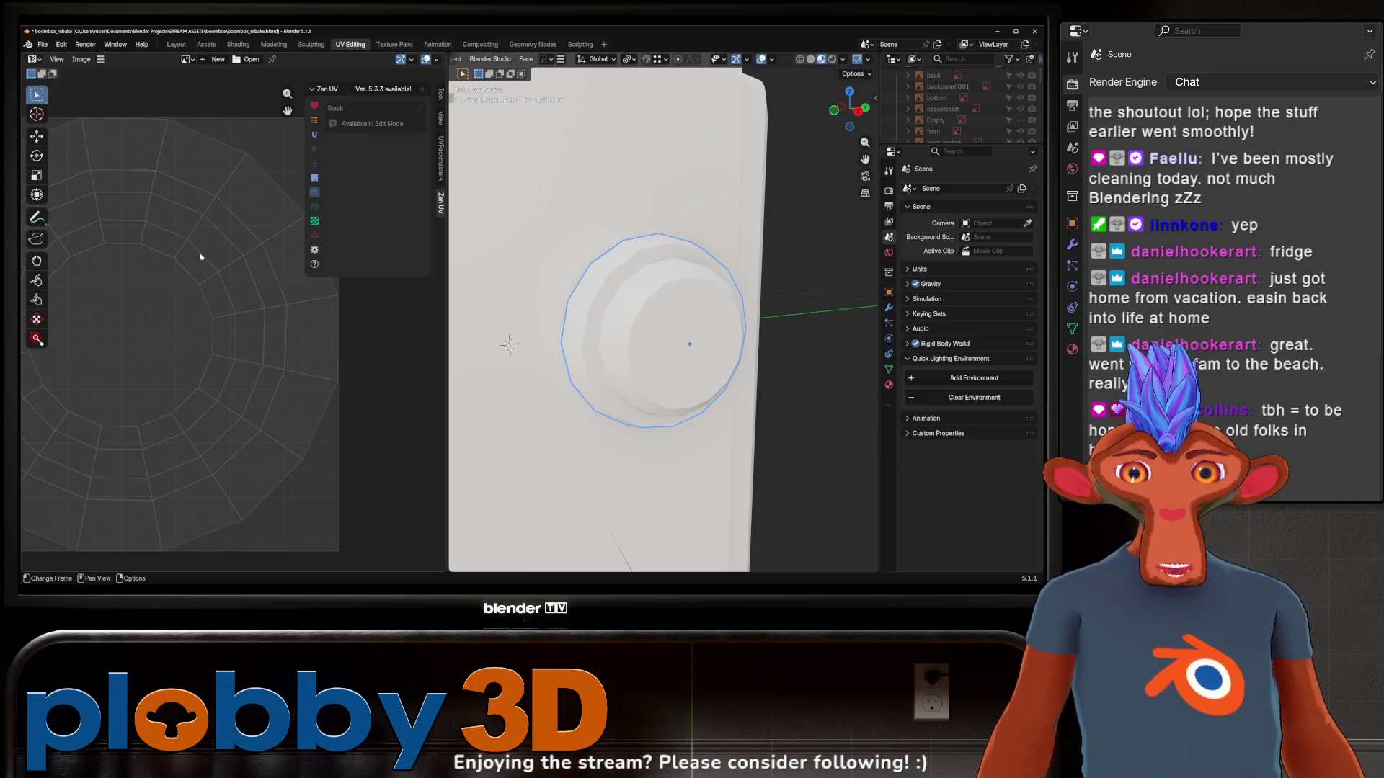
{"action": "key", "text": "Tab"}
{"action": "key", "text": "Tab"}
{"action": "key", "text": "Tab"}
{"action": "key", "text": "Tab"}
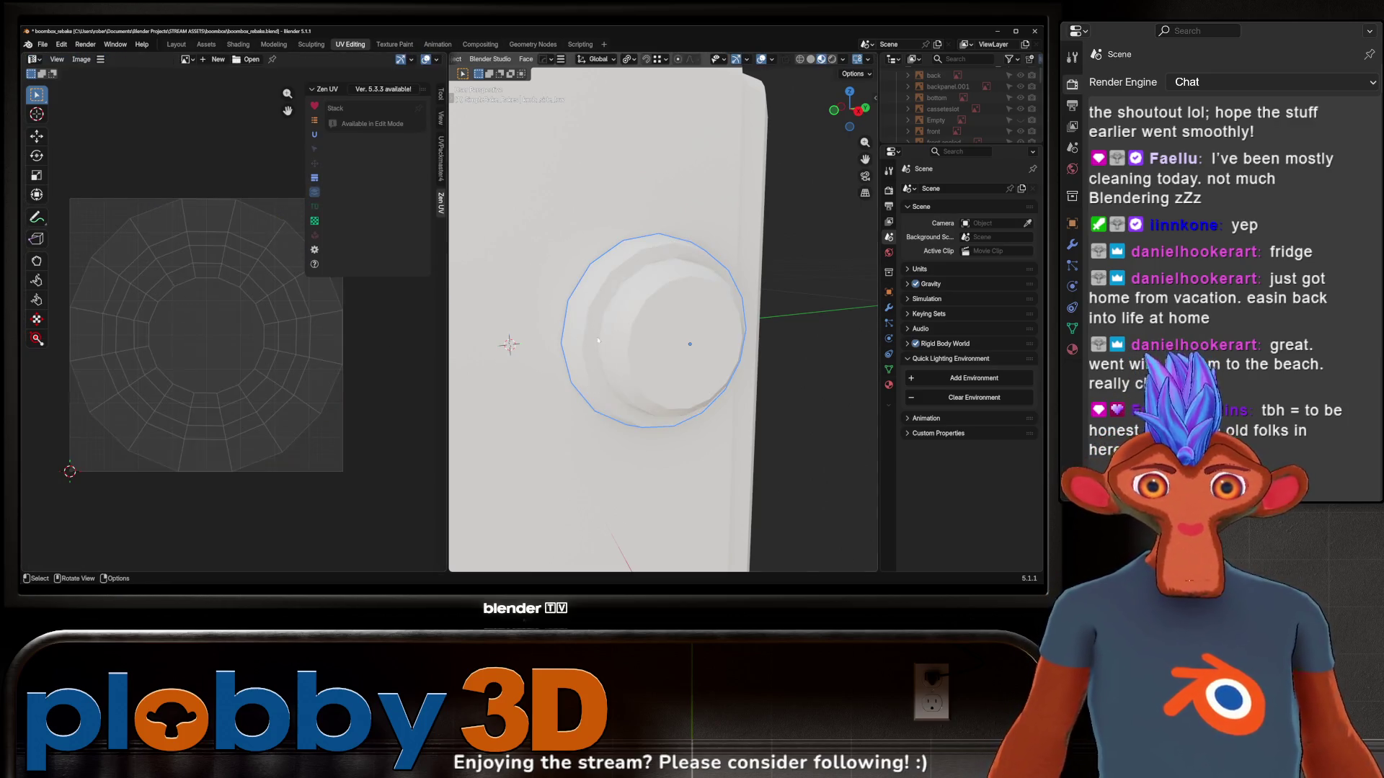
{"action": "scroll", "coordinate": [179, 350], "scroll_direction": "down", "scroll_amount": 3}
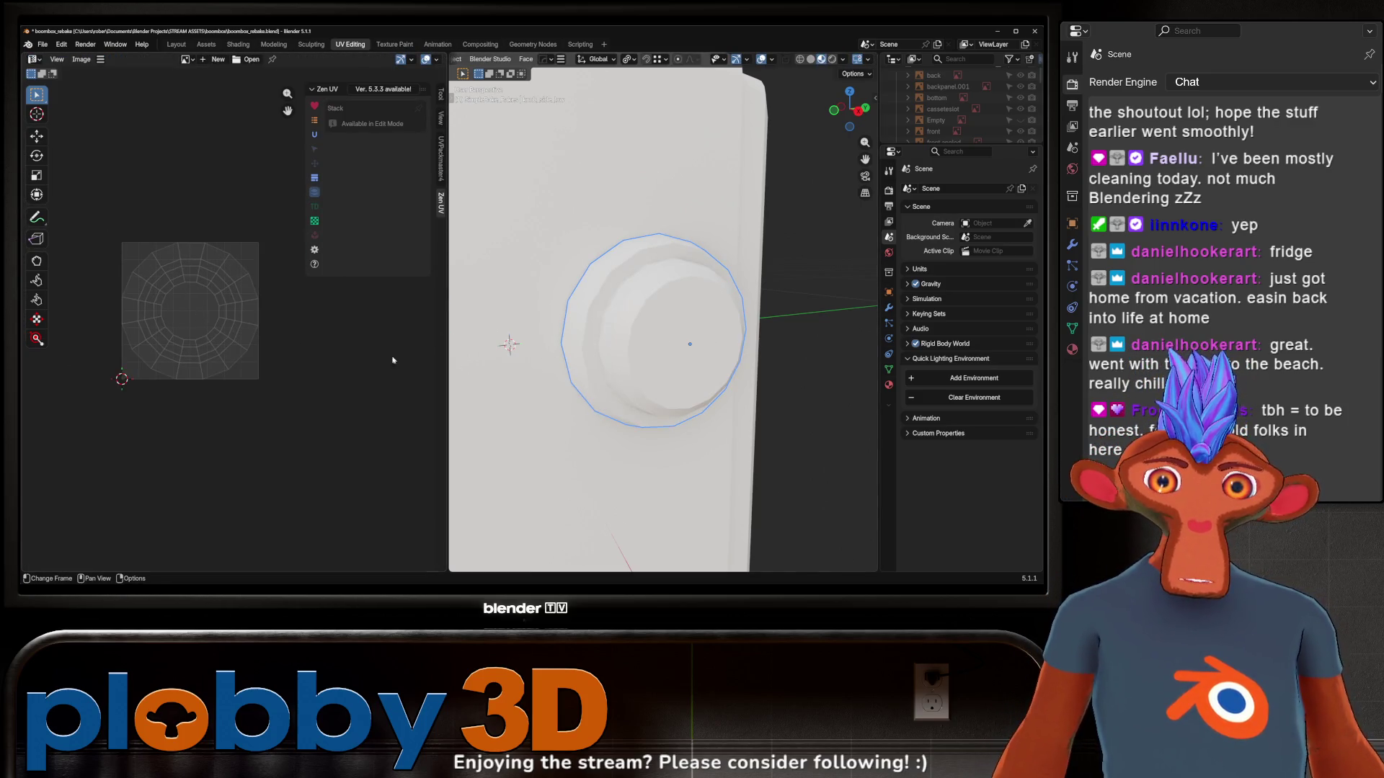
{"action": "middle_click_drag", "start_coordinate": [706, 345], "coordinate": [832, 366]}
{"action": "scroll", "coordinate": [350, 370], "scroll_direction": "down", "scroll_amount": 5}
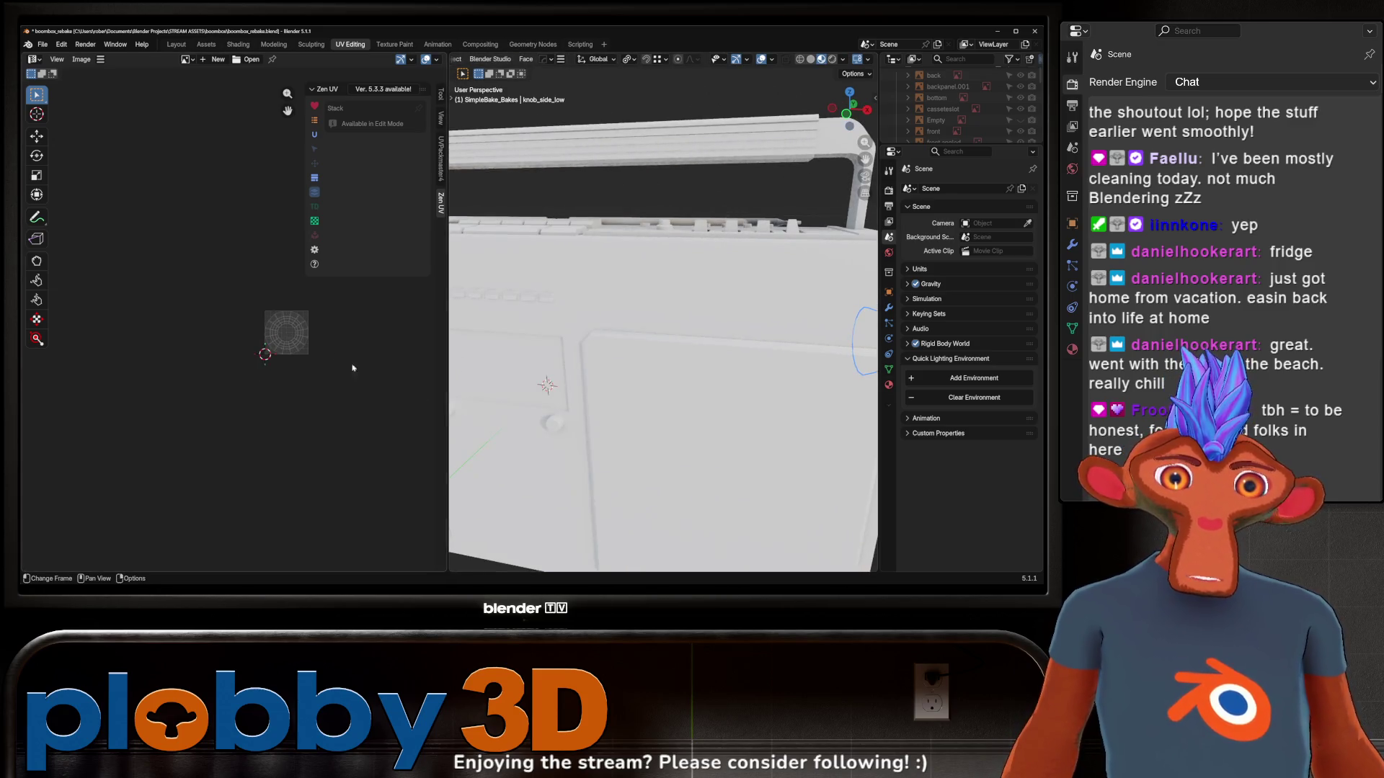
Orbit to the boombox top and enter Edit Mode on the small cylindrical knob
{"action": "scroll", "coordinate": [512, 379], "scroll_direction": "down", "scroll_amount": 5}
{"action": "mouse_move", "coordinate": [562, 379]}
{"action": "middle_mouse_down"}
{"action": "mouse_move", "coordinate": [512, 379]}
{"action": "mouse_move", "coordinate": [527, 377]}
{"action": "middle_mouse_up"}
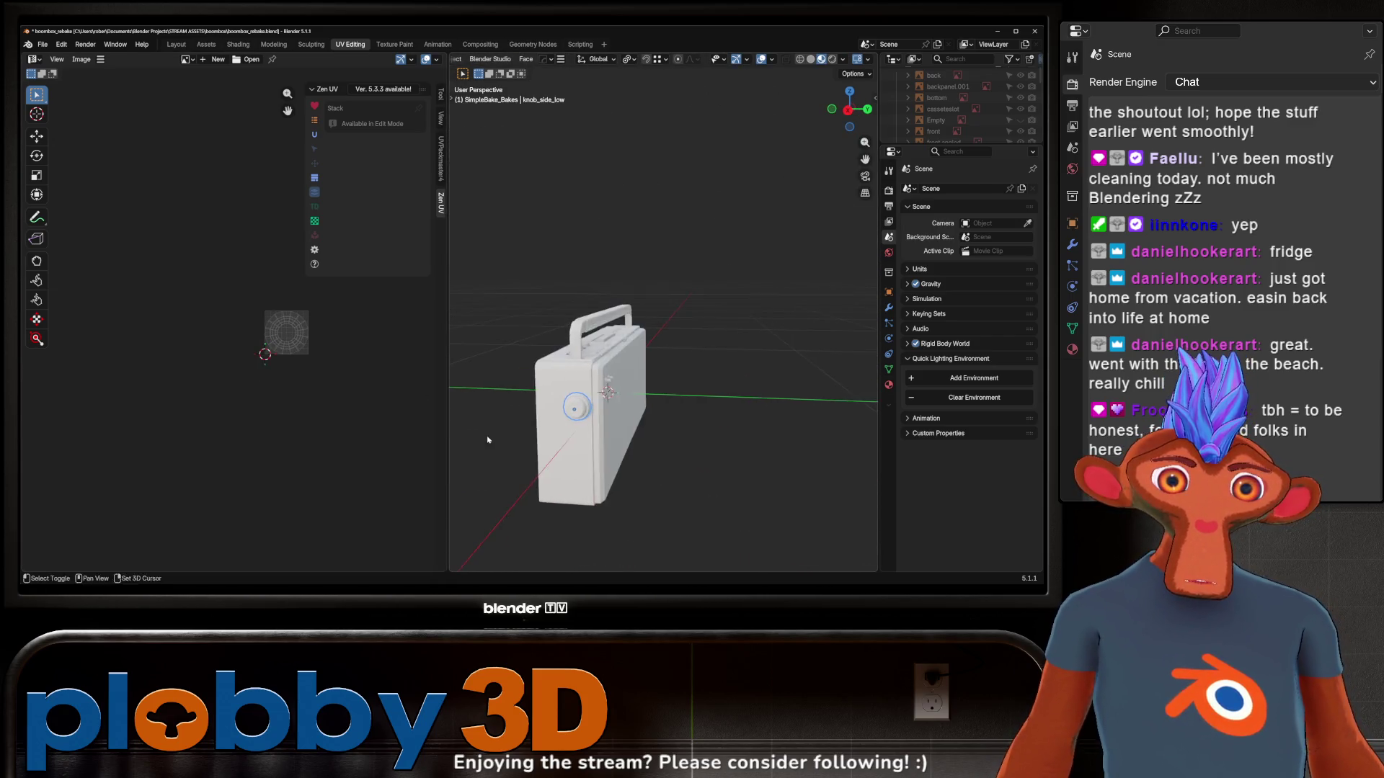
{"action": "scroll", "coordinate": [526, 376], "scroll_direction": "up", "scroll_amount": 8}
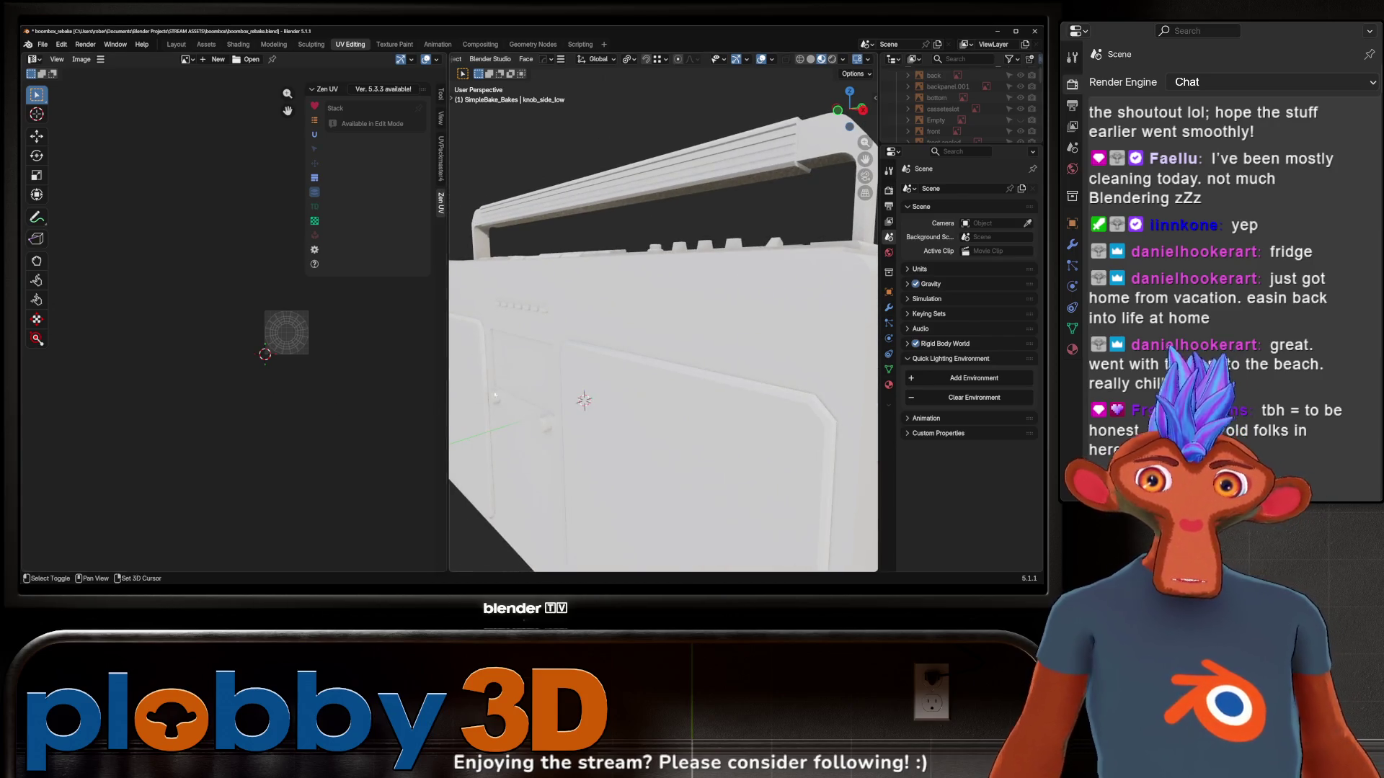
{"action": "mouse_move", "coordinate": [562, 433]}
{"action": "middle_mouse_down"}
{"action": "mouse_move", "coordinate": [603, 396]}
{"action": "mouse_move", "coordinate": [472, 327]}
{"action": "mouse_move", "coordinate": [627, 354]}
{"action": "middle_mouse_up"}
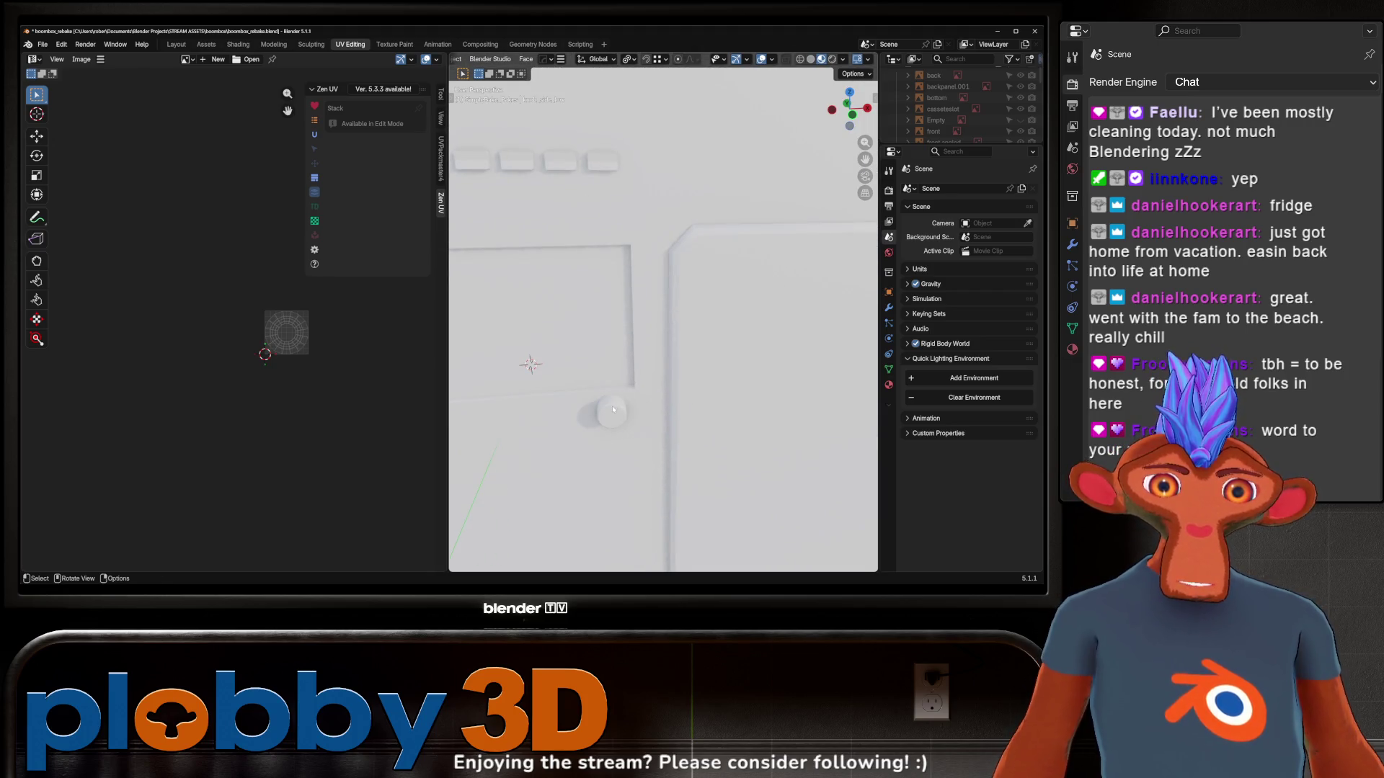
{"action": "key", "text": "Tab"}
{"action": "middle_click_drag", "start_coordinate": [612, 405], "coordinate": [544, 383]}
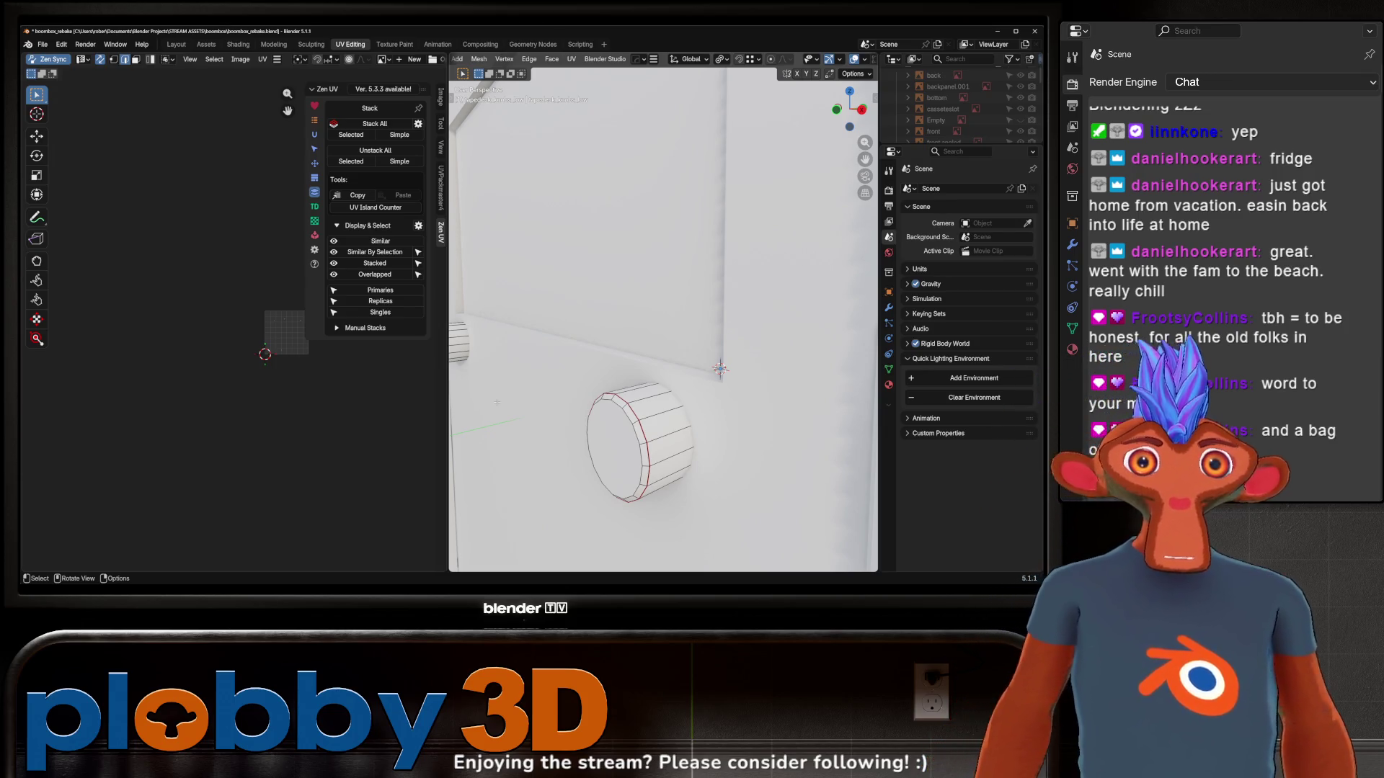
Select the edge rings around the side of the cylindrical knob
{"action": "mouse_move", "coordinate": [497, 402]}
{"action": "middle_mouse_down", "text": "shift"}
{"action": "mouse_move", "coordinate": [648, 426]}
{"action": "mouse_move", "coordinate": [722, 347]}
{"action": "middle_mouse_up", "text": "shift"}
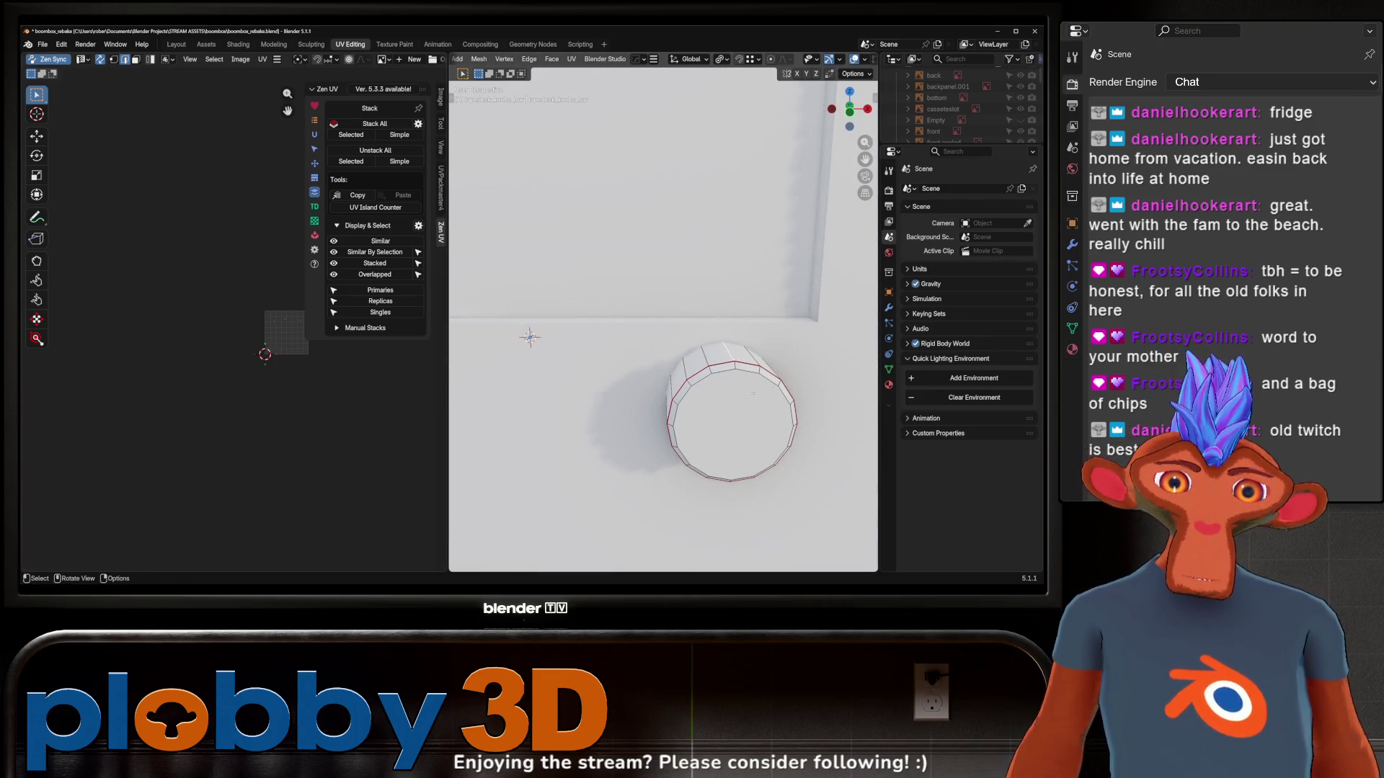
{"action": "middle_click_drag", "start_coordinate": [753, 394], "coordinate": [692, 407], "text": "shift"}
{"action": "right_click", "coordinate": [692, 408]}
{"action": "left_click", "coordinate": [692, 408]}
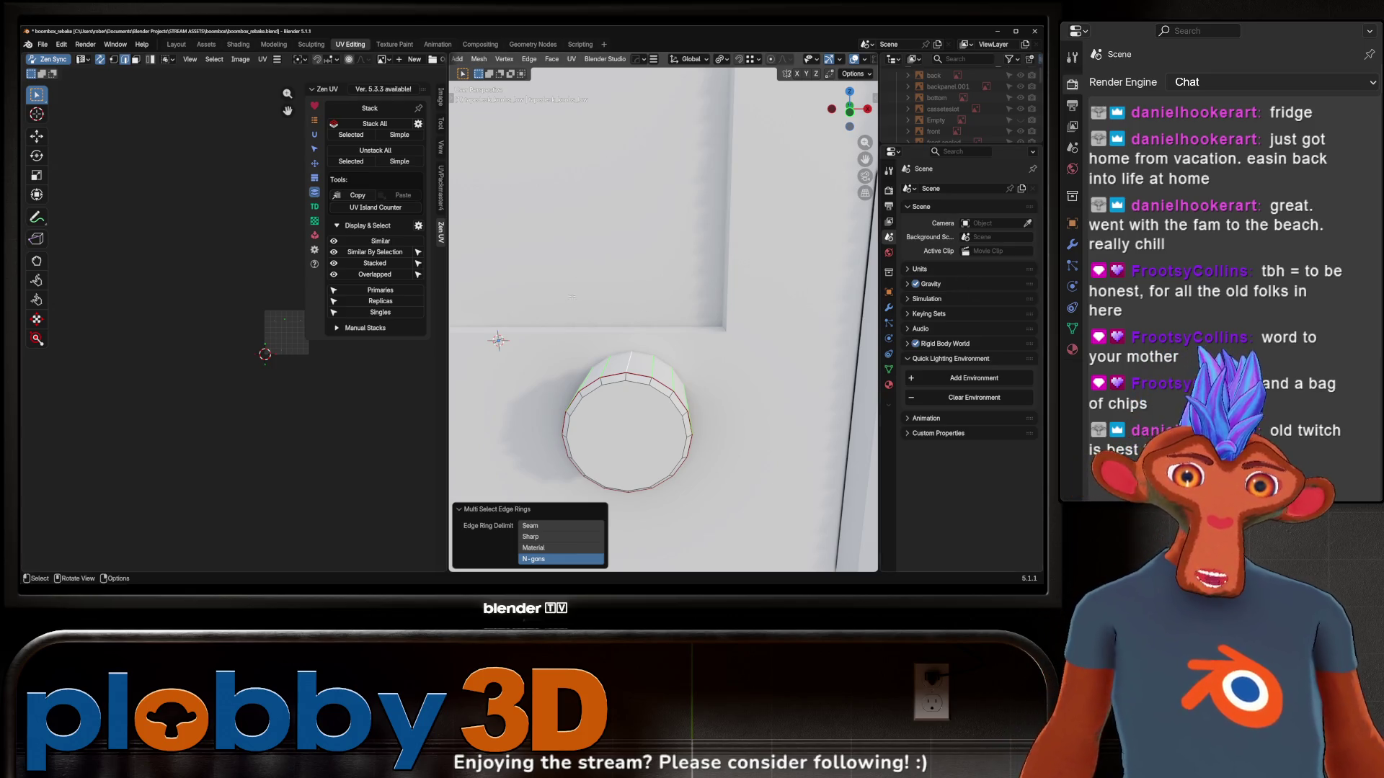
{"action": "middle_click_drag", "start_coordinate": [606, 428], "coordinate": [521, 311]}
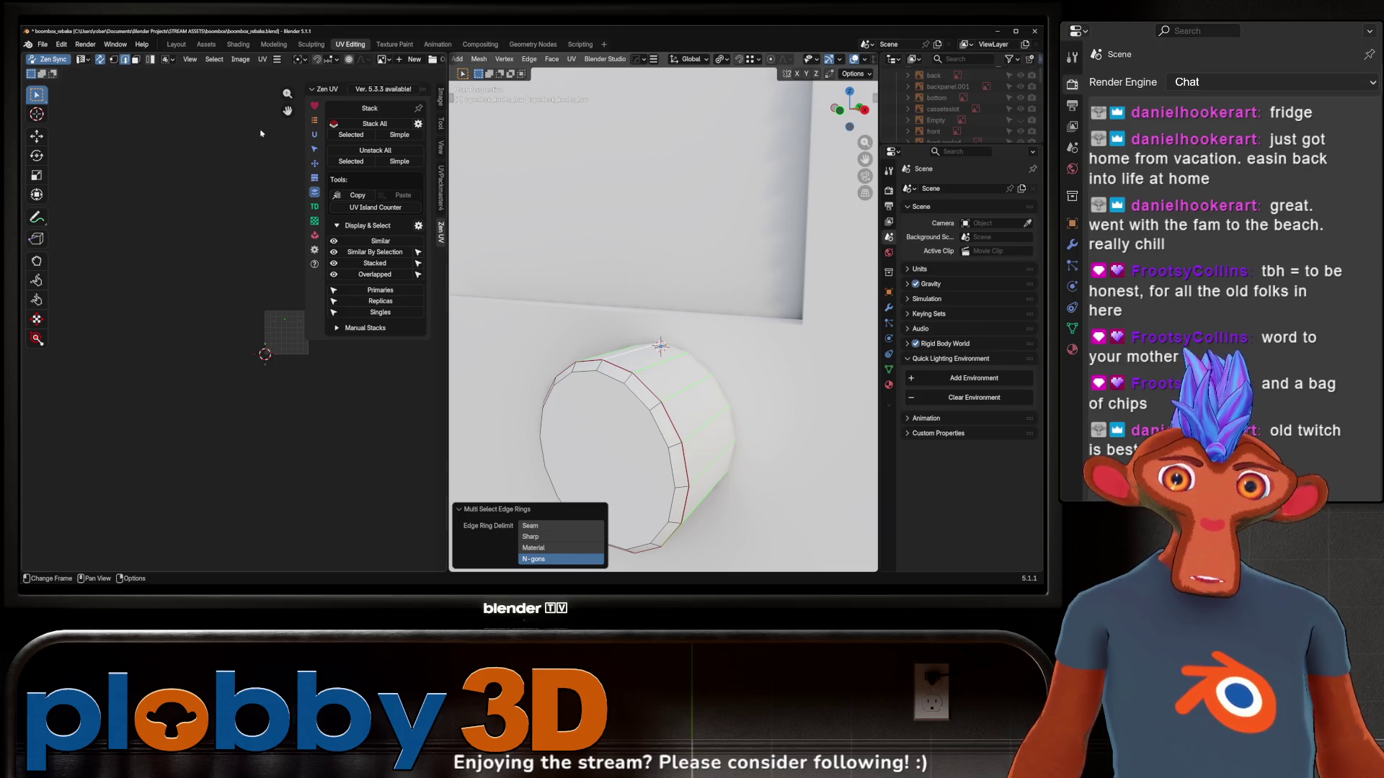
{"action": "key", "text": "q"}
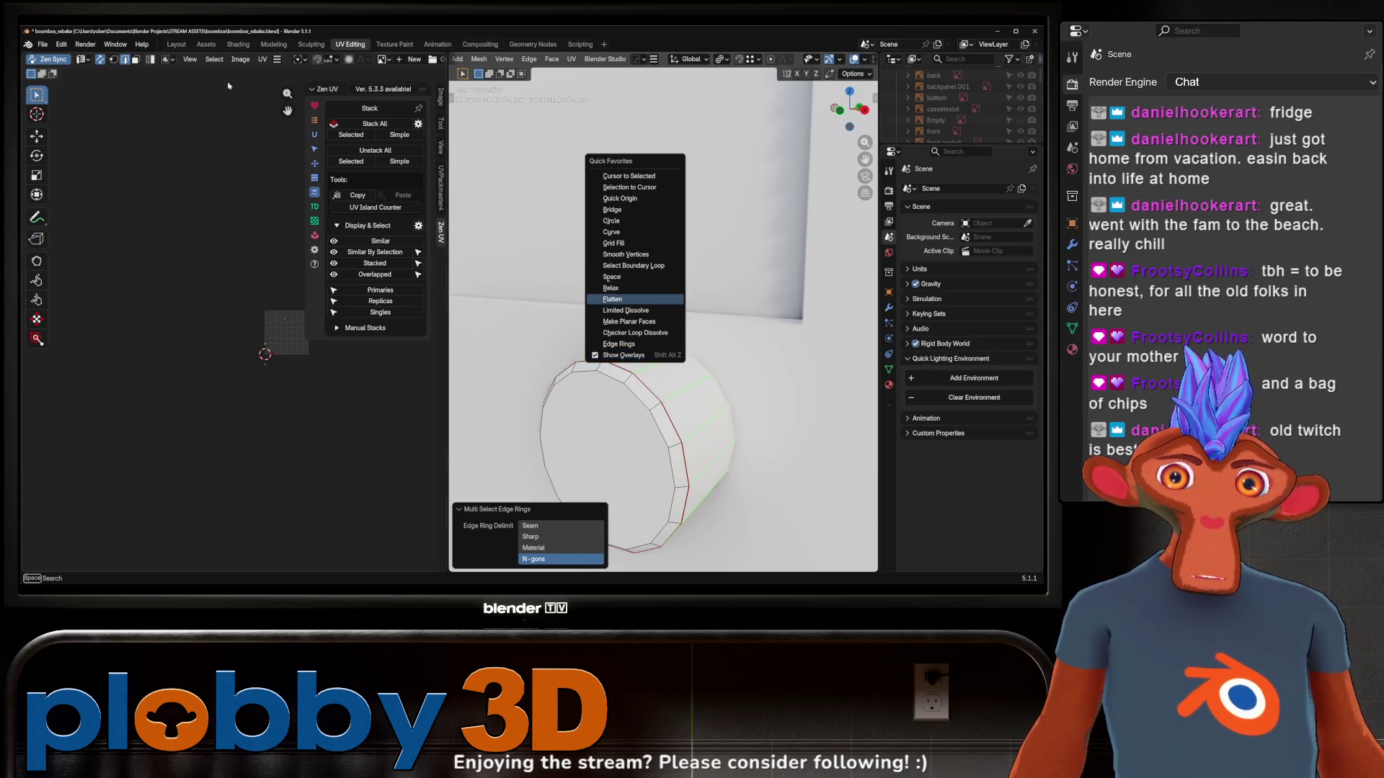
{"action": "key", "text": "Escape"}
{"action": "left_click", "coordinate": [214, 59]}
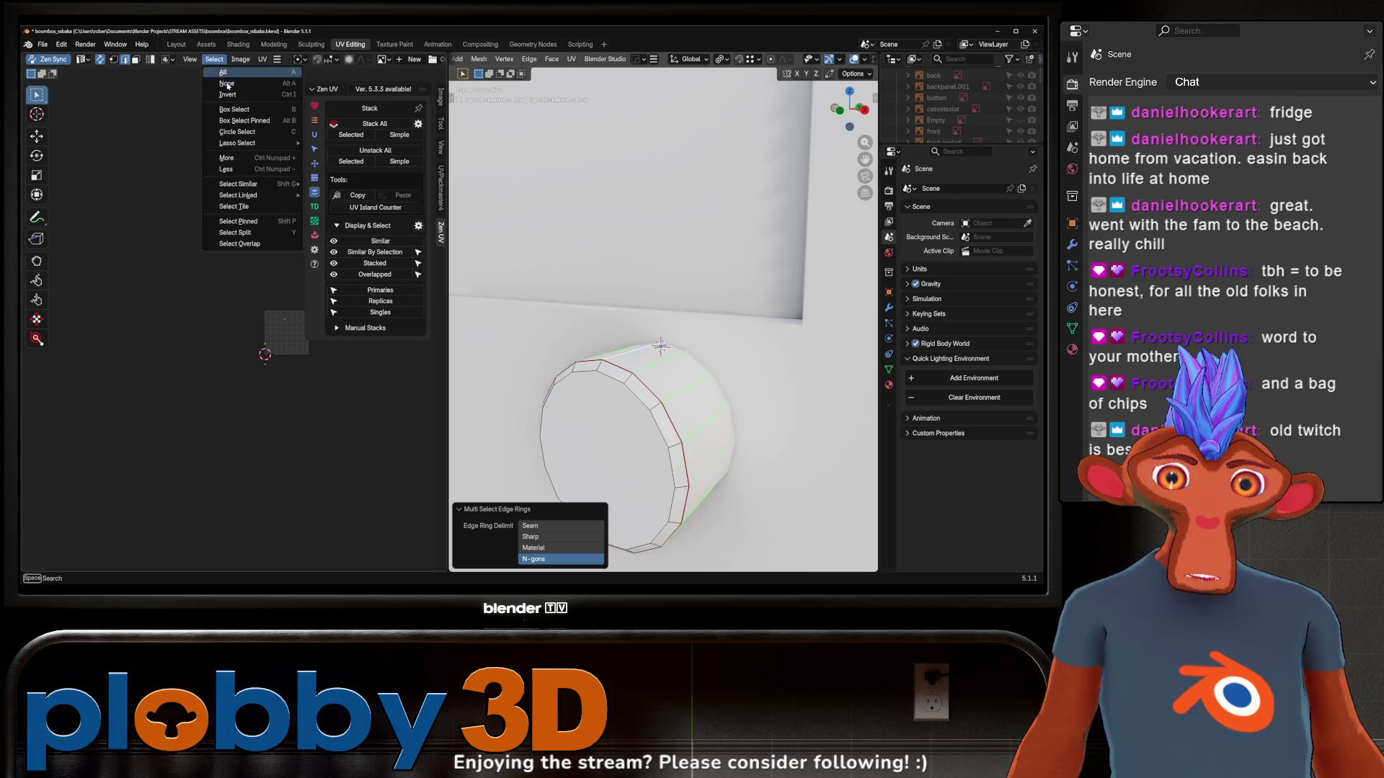
{"action": "left_click", "coordinate": [91, 77]}
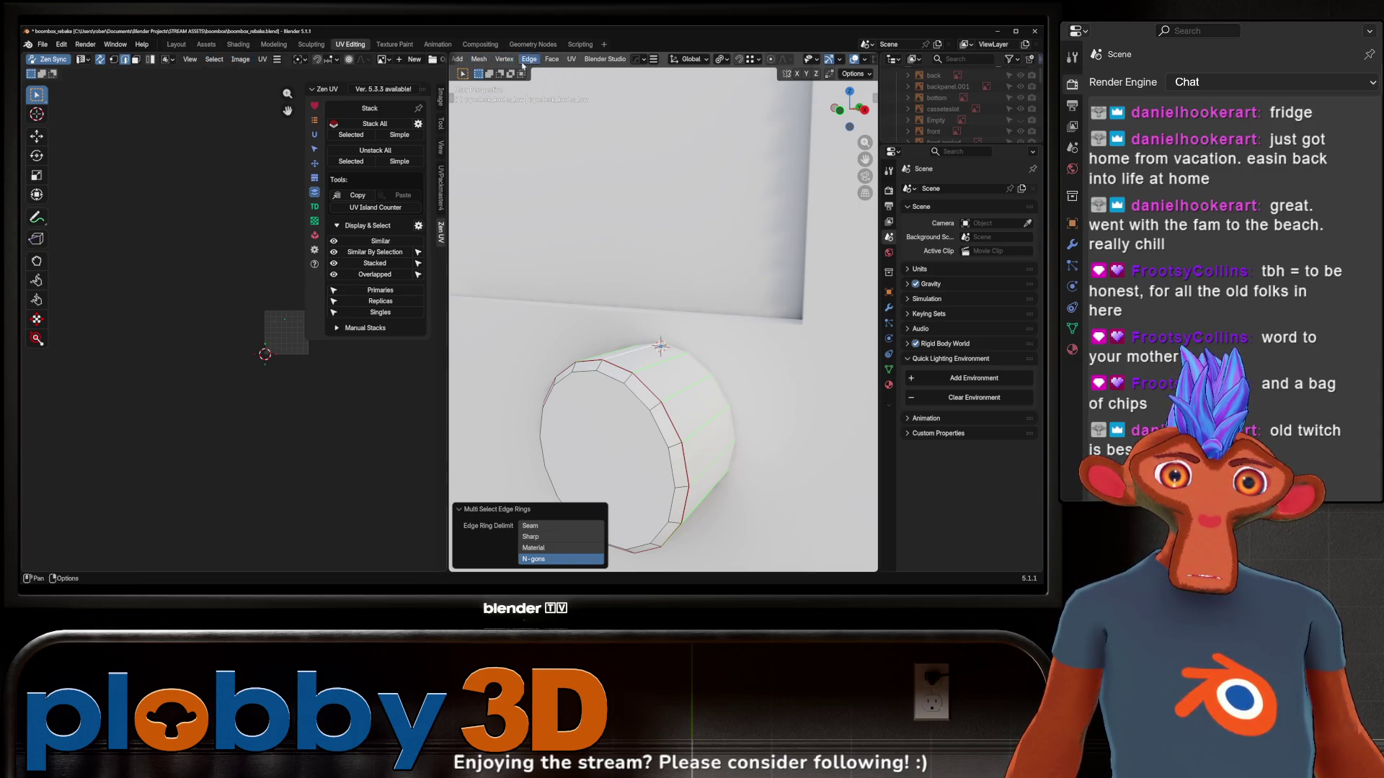
{"action": "right_click", "coordinate": [683, 431]}
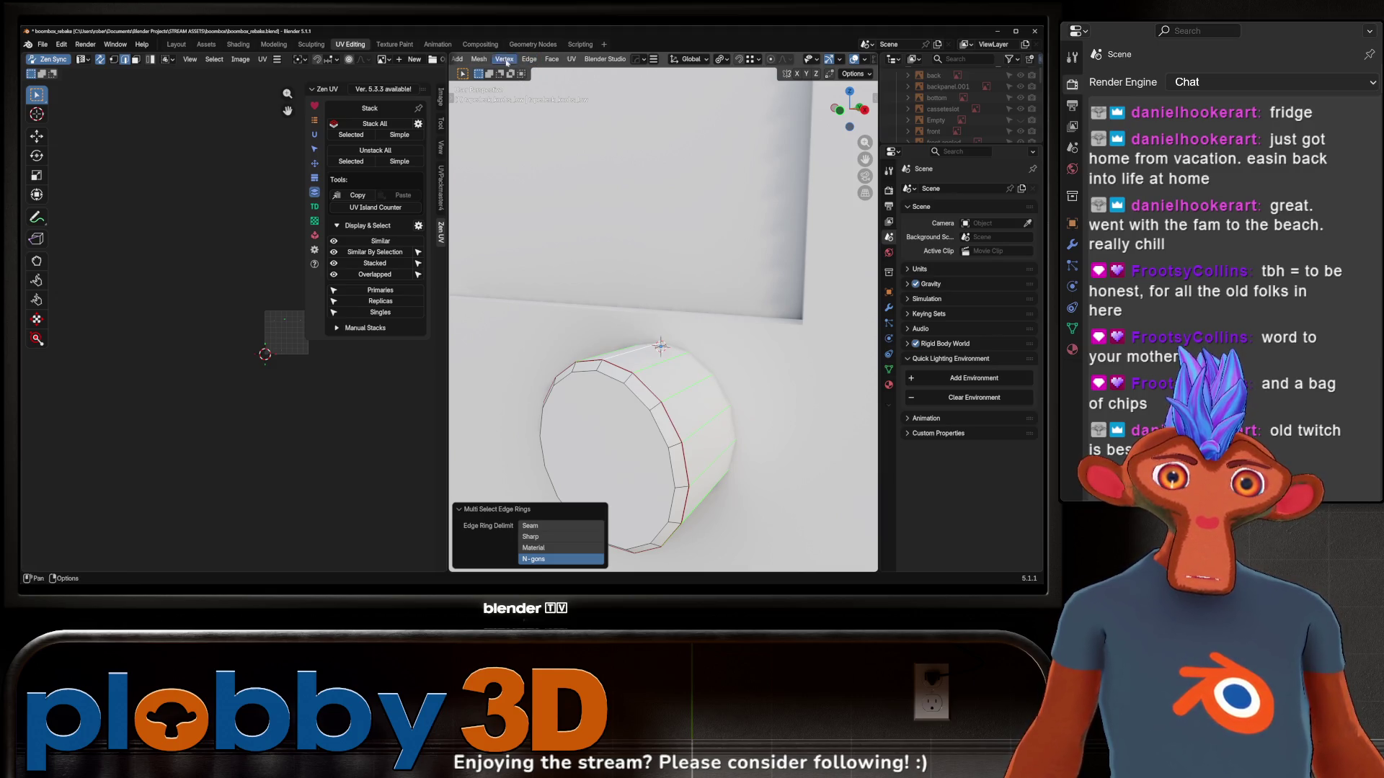
{"action": "scroll", "coordinate": [507, 62], "scroll_direction": "up", "scroll_amount": 5}
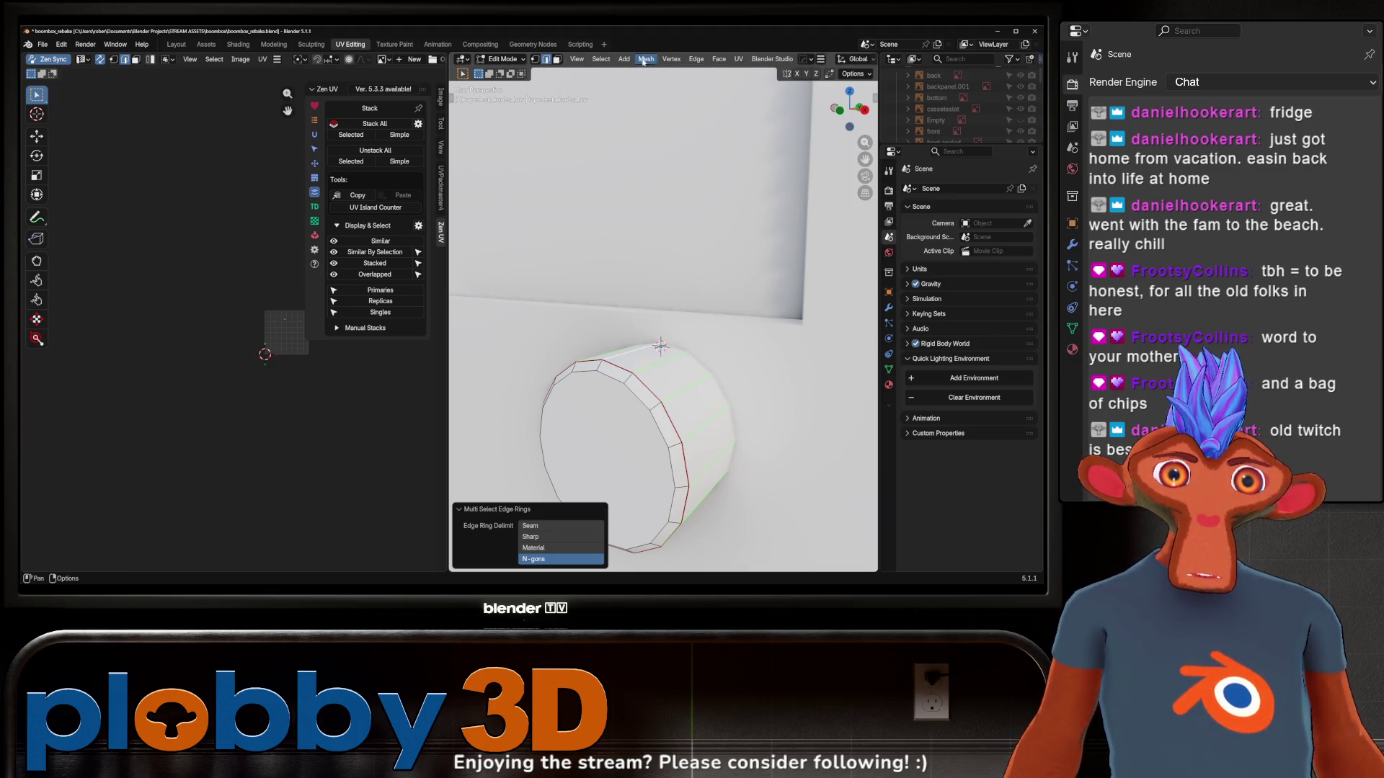
Checker-deselect the rings, expand to edge loops, dissolve them, and return to Object Mode
{"action": "left_click", "coordinate": [601, 59]}
{"action": "left_click", "coordinate": [622, 171]}
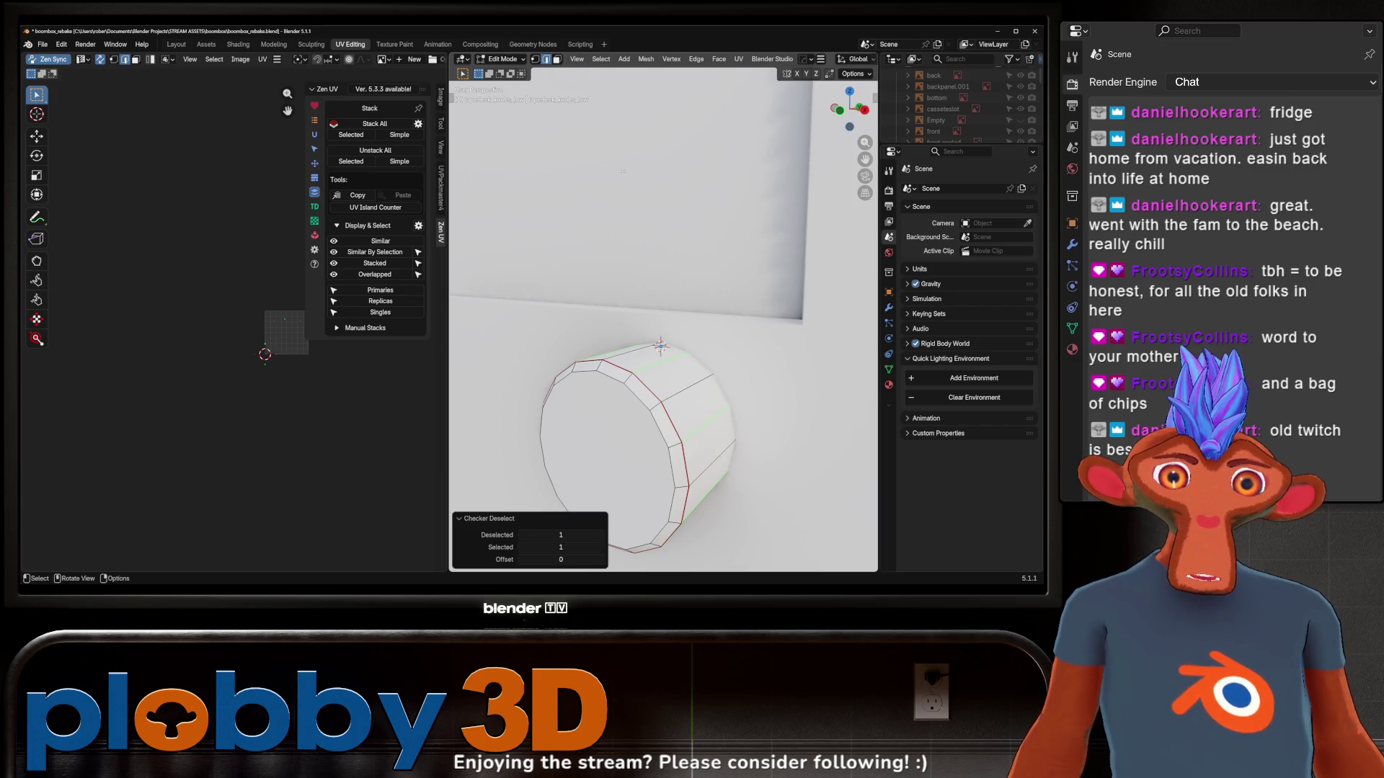
{"action": "left_click", "coordinate": [601, 59]}
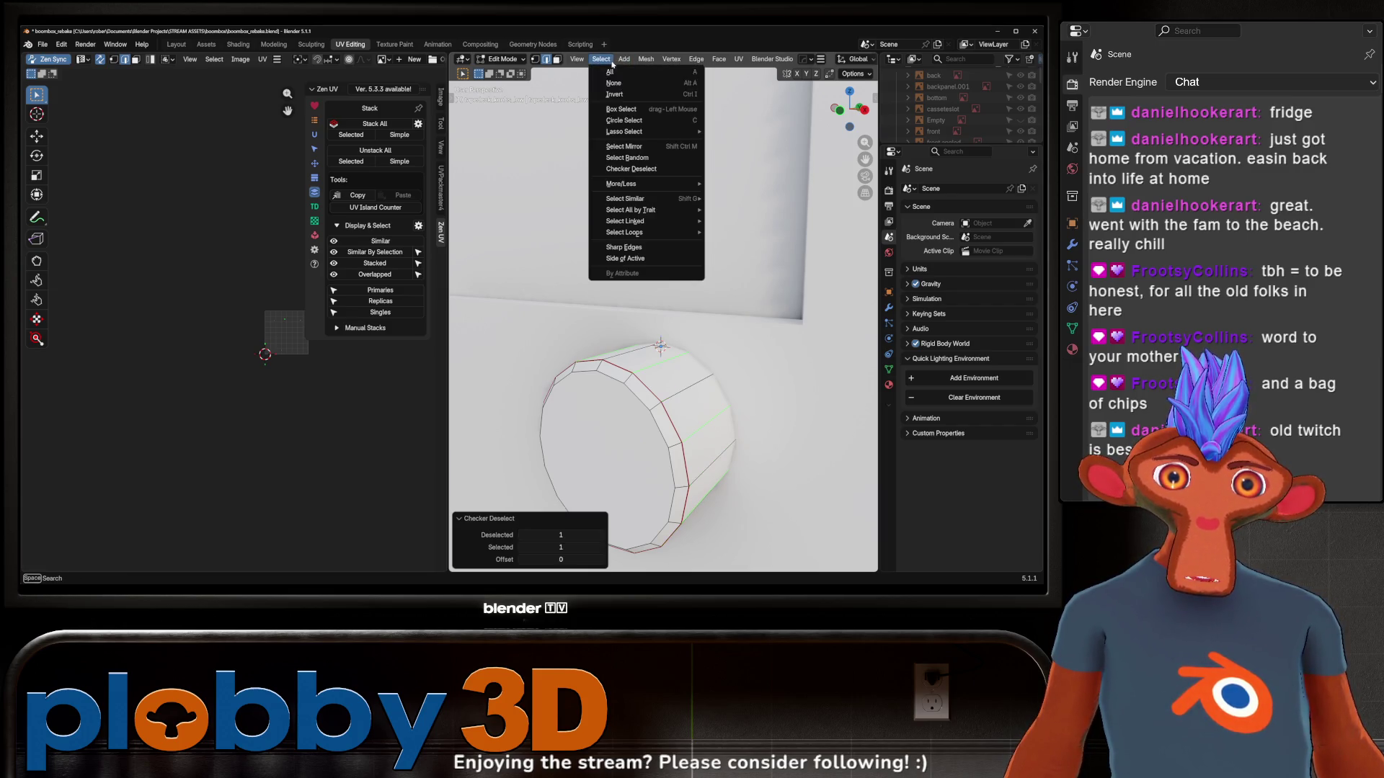
{"action": "mouse_move", "coordinate": [678, 224]}
{"action": "left_click", "coordinate": [723, 232]}
{"action": "key", "text": "x"}
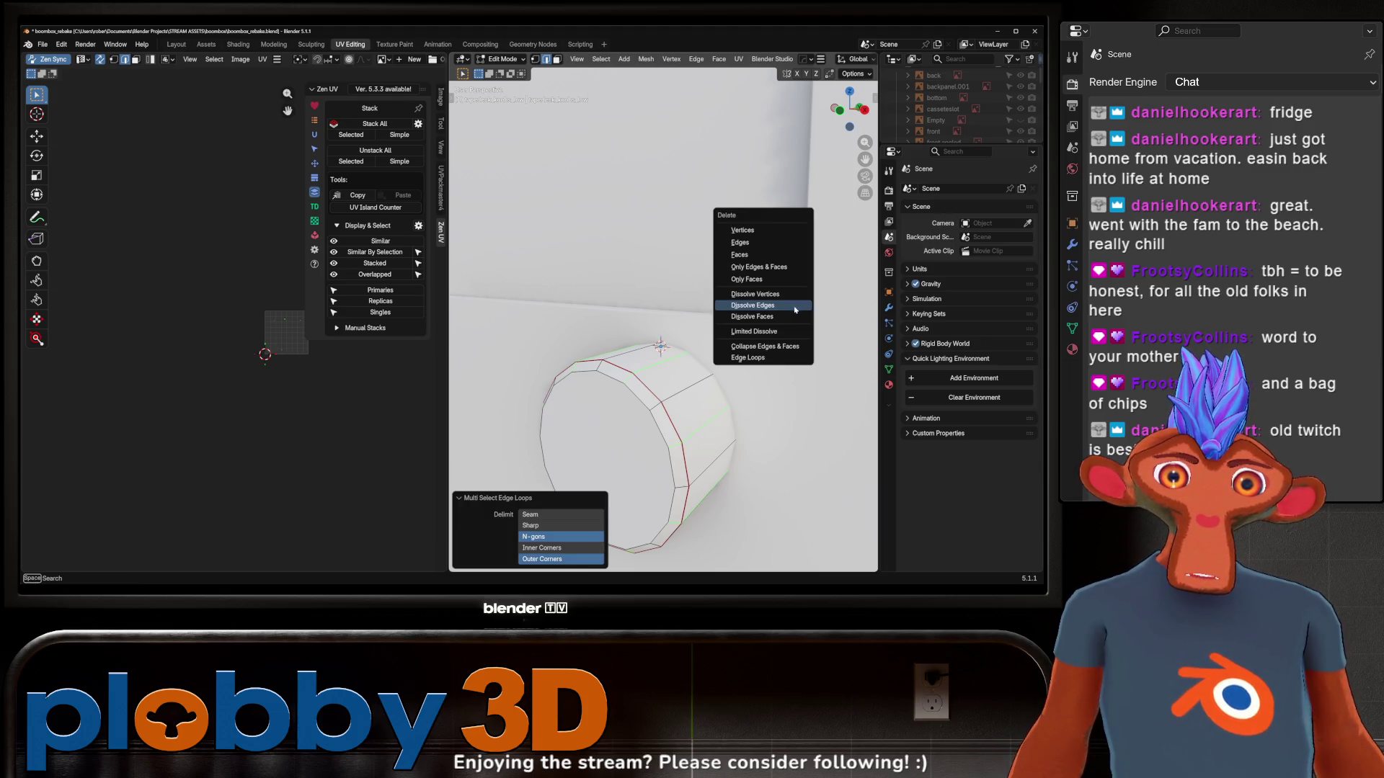
{"action": "left_click", "coordinate": [806, 304]}
{"action": "scroll", "coordinate": [649, 324], "scroll_direction": "down", "scroll_amount": 5}
{"action": "mouse_move", "coordinate": [649, 324]}
{"action": "middle_mouse_down"}
{"action": "mouse_move", "coordinate": [634, 331]}
{"action": "mouse_move", "coordinate": [659, 308]}
{"action": "mouse_move", "coordinate": [690, 358]}
{"action": "mouse_move", "coordinate": [743, 328]}
{"action": "middle_mouse_up"}
{"action": "key", "text": "Tab"}
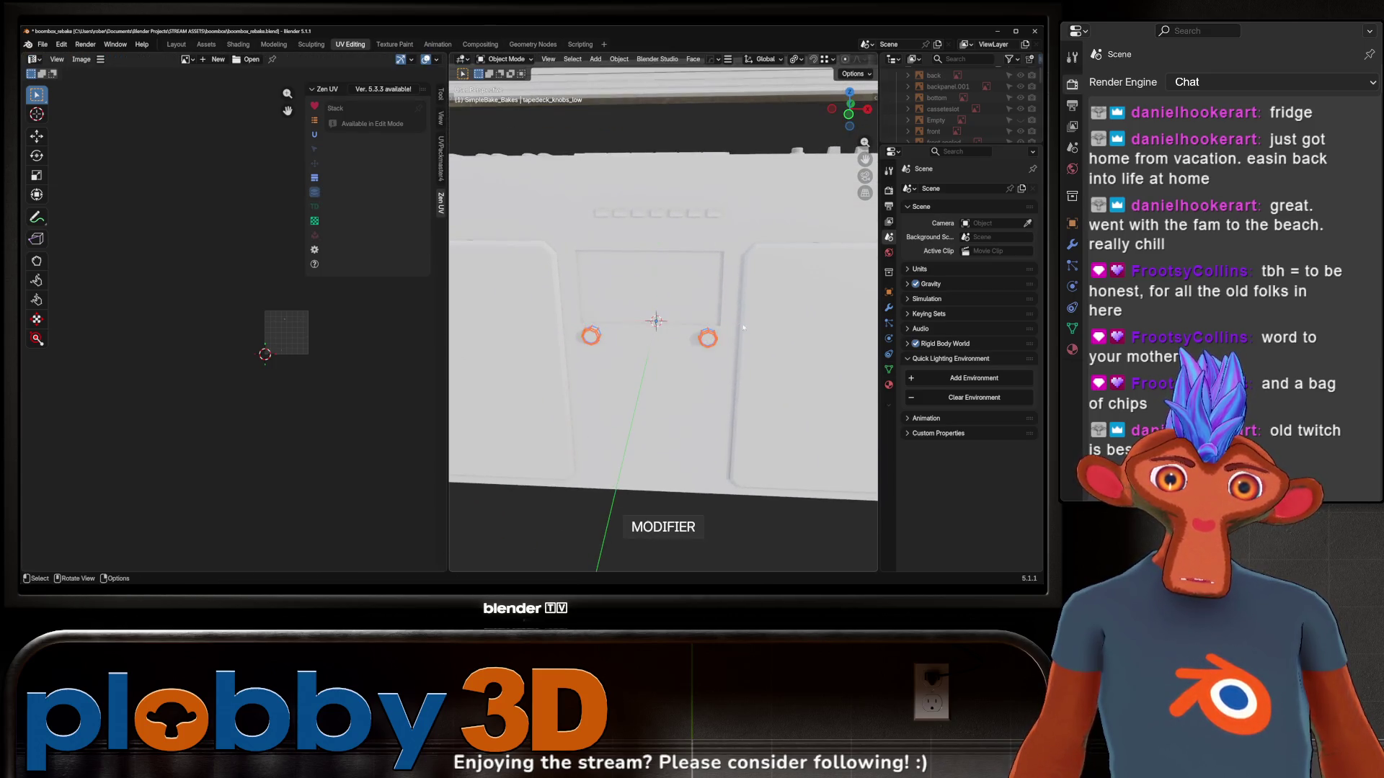
Apply the knobs' Hops_Mirror modifier and merge their duplicate vertices by distance
{"action": "left_click", "coordinate": [888, 308]}
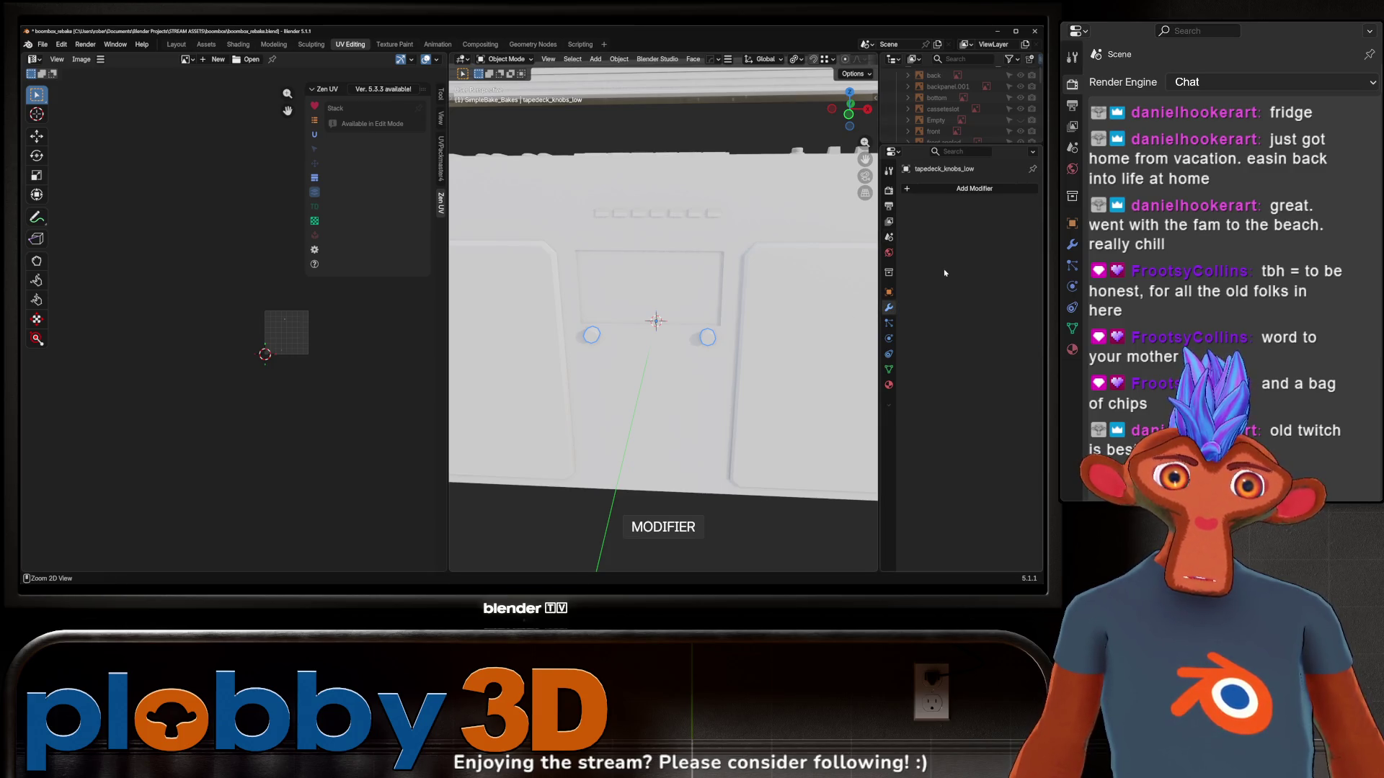
{"action": "key", "text": "ctrl+a"}
{"action": "key", "text": "Tab"}
{"action": "mouse_move", "coordinate": [692, 317]}
{"action": "middle_mouse_down"}
{"action": "mouse_move", "coordinate": [679, 342]}
{"action": "mouse_move", "coordinate": [672, 323]}
{"action": "mouse_move", "coordinate": [772, 337]}
{"action": "mouse_move", "coordinate": [749, 364]}
{"action": "middle_mouse_up"}
{"action": "scroll", "coordinate": [674, 330], "scroll_direction": "up", "scroll_amount": 4}
{"action": "key", "text": "a"}
{"action": "key", "text": "m"}
{"action": "left_click", "coordinate": [772, 338]}
Clear the UV seams on the knob mesh and return to Object Mode
{"action": "scroll", "coordinate": [772, 337], "scroll_direction": "down", "scroll_amount": 3}
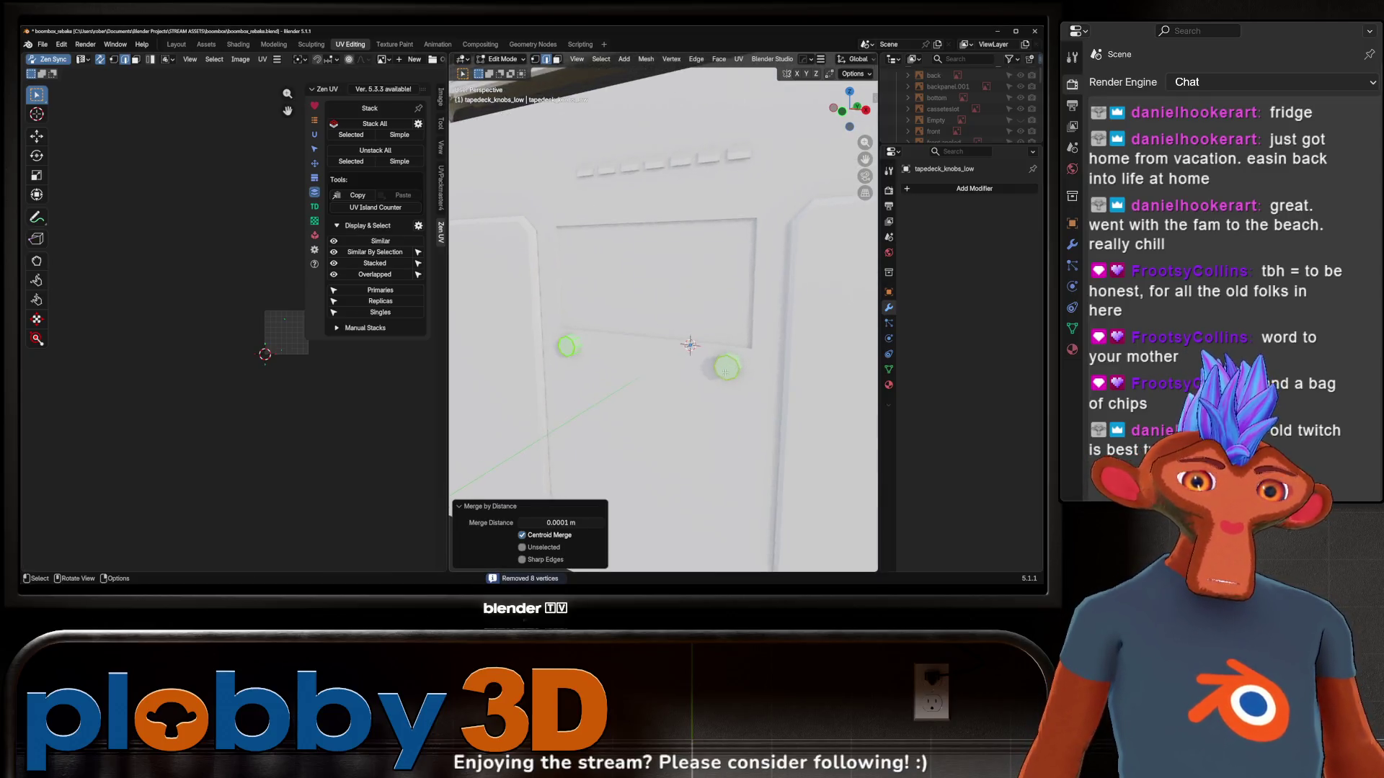
{"action": "scroll", "coordinate": [746, 370], "scroll_direction": "up", "scroll_amount": 3}
{"action": "key", "text": "u"}
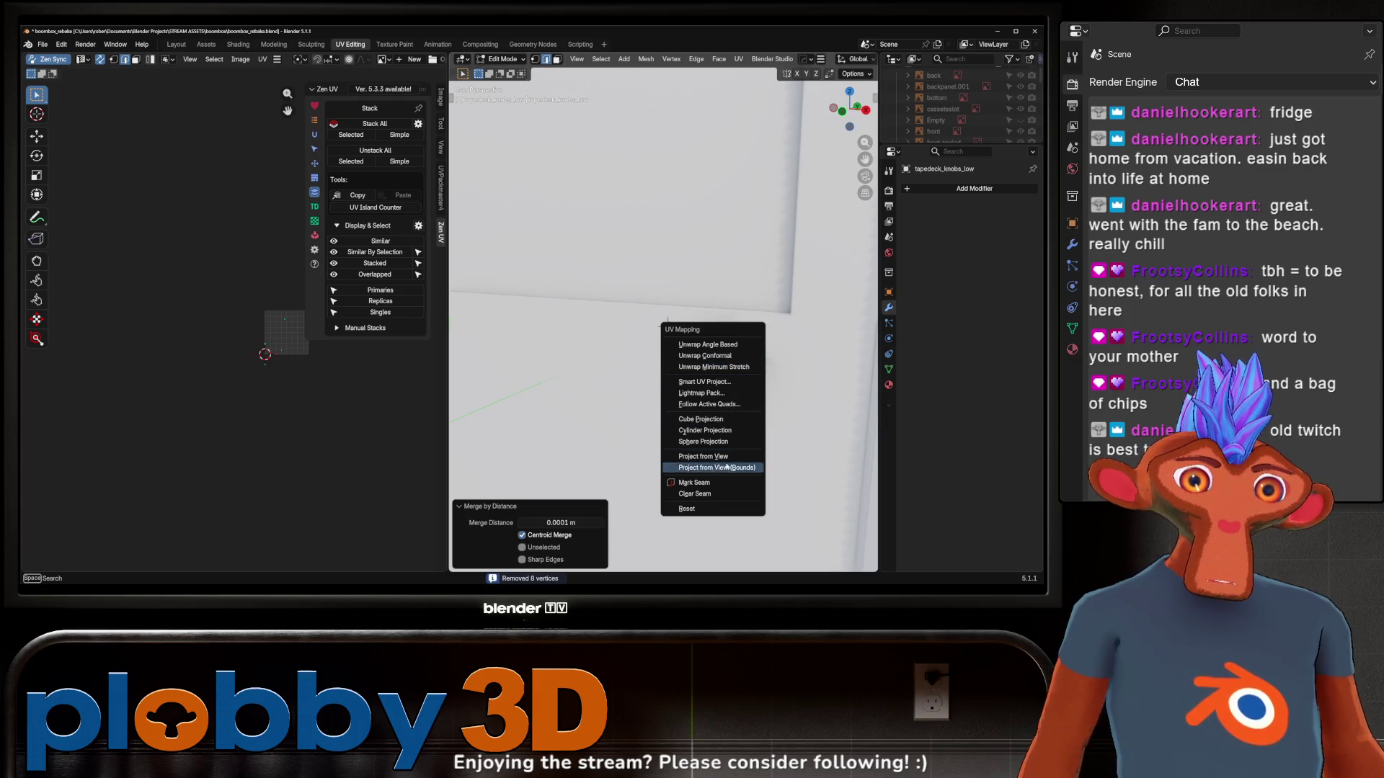
{"action": "left_click", "coordinate": [712, 495]}
{"action": "scroll", "coordinate": [750, 364], "scroll_direction": "down", "scroll_amount": 4}
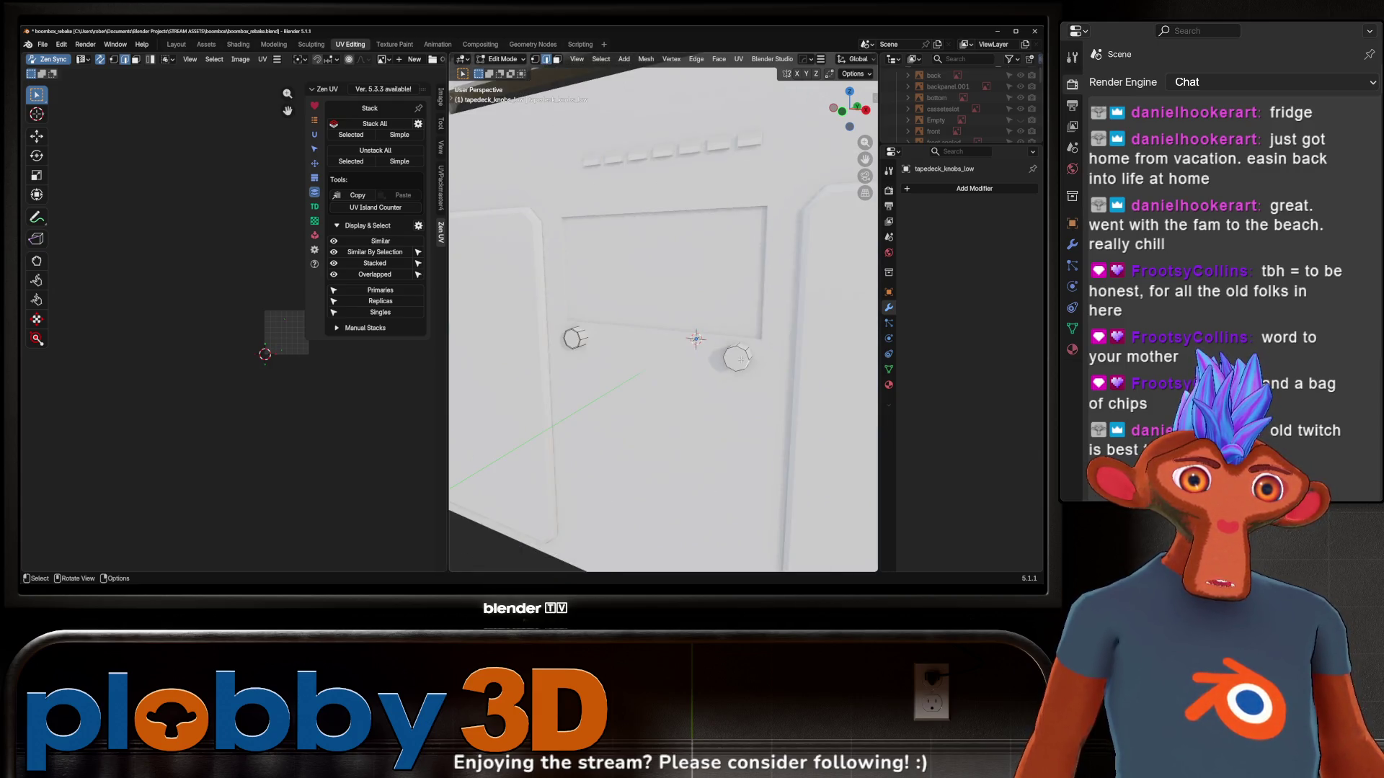
{"action": "key", "text": "Tab"}
Add and apply an X-axis mirror to the knobs, then unwrap them with Minimum Stretch
{"action": "key", "text": "alt+x"}
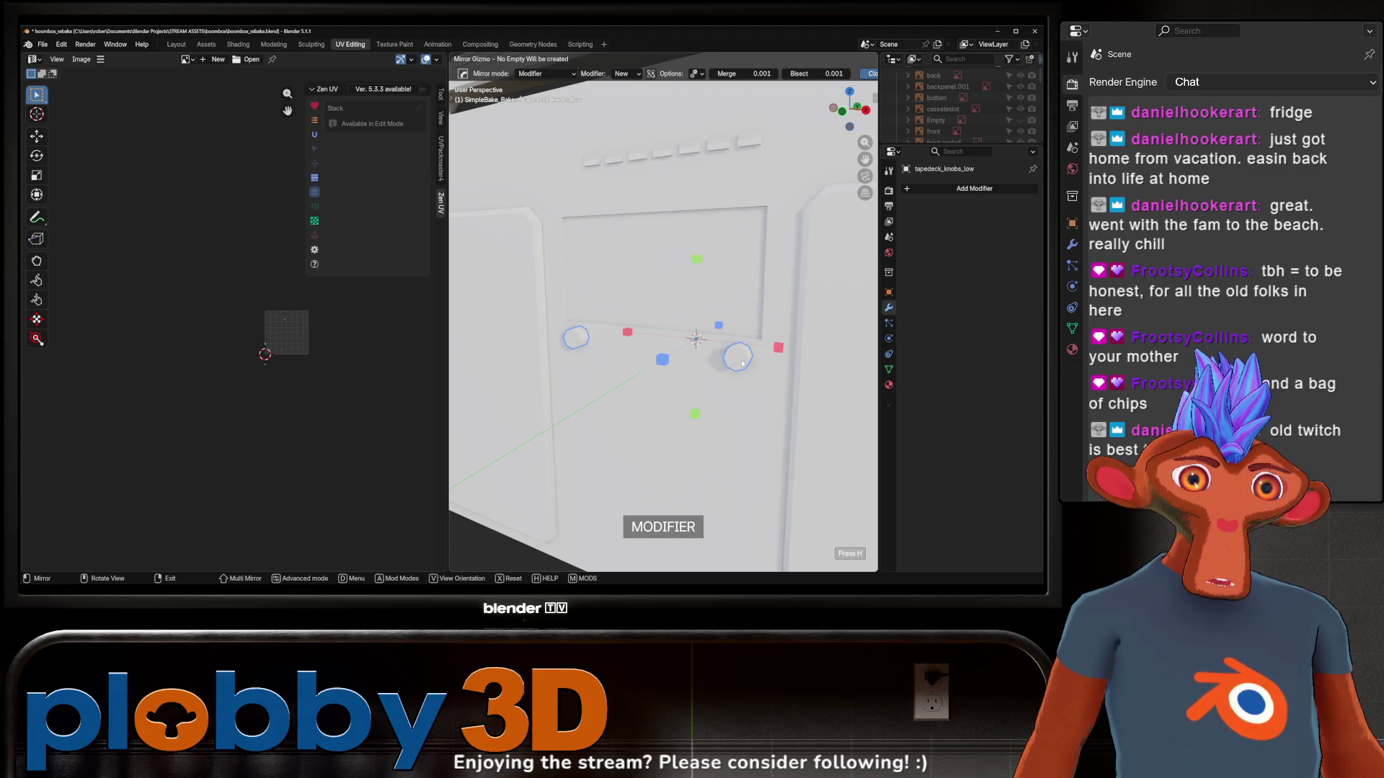
{"action": "left_click", "coordinate": [801, 362]}
{"action": "key", "text": "ctrl+a"}
{"action": "key", "text": "Tab"}
{"action": "scroll", "coordinate": [747, 348], "scroll_direction": "up", "scroll_amount": 3}
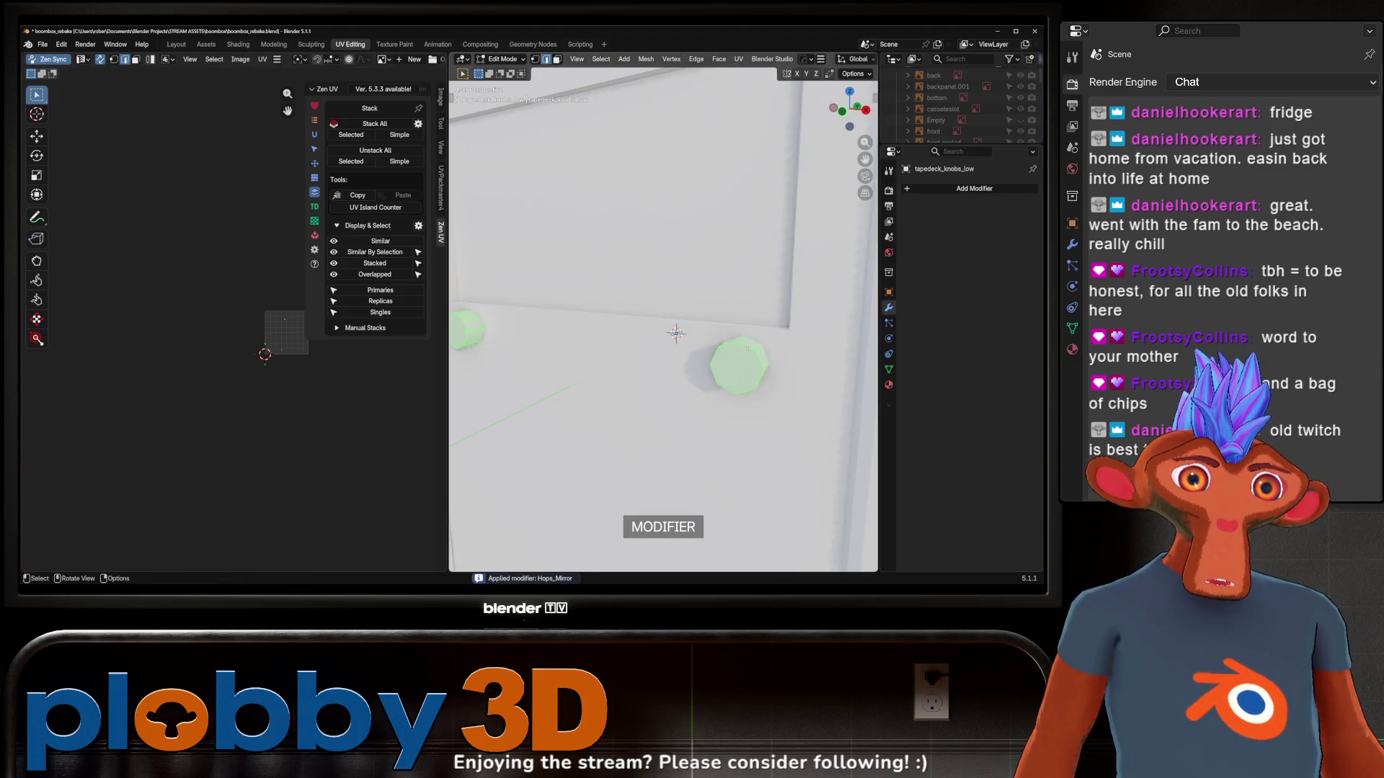
{"action": "key", "text": "u"}
{"action": "left_click", "coordinate": [558, 142]}
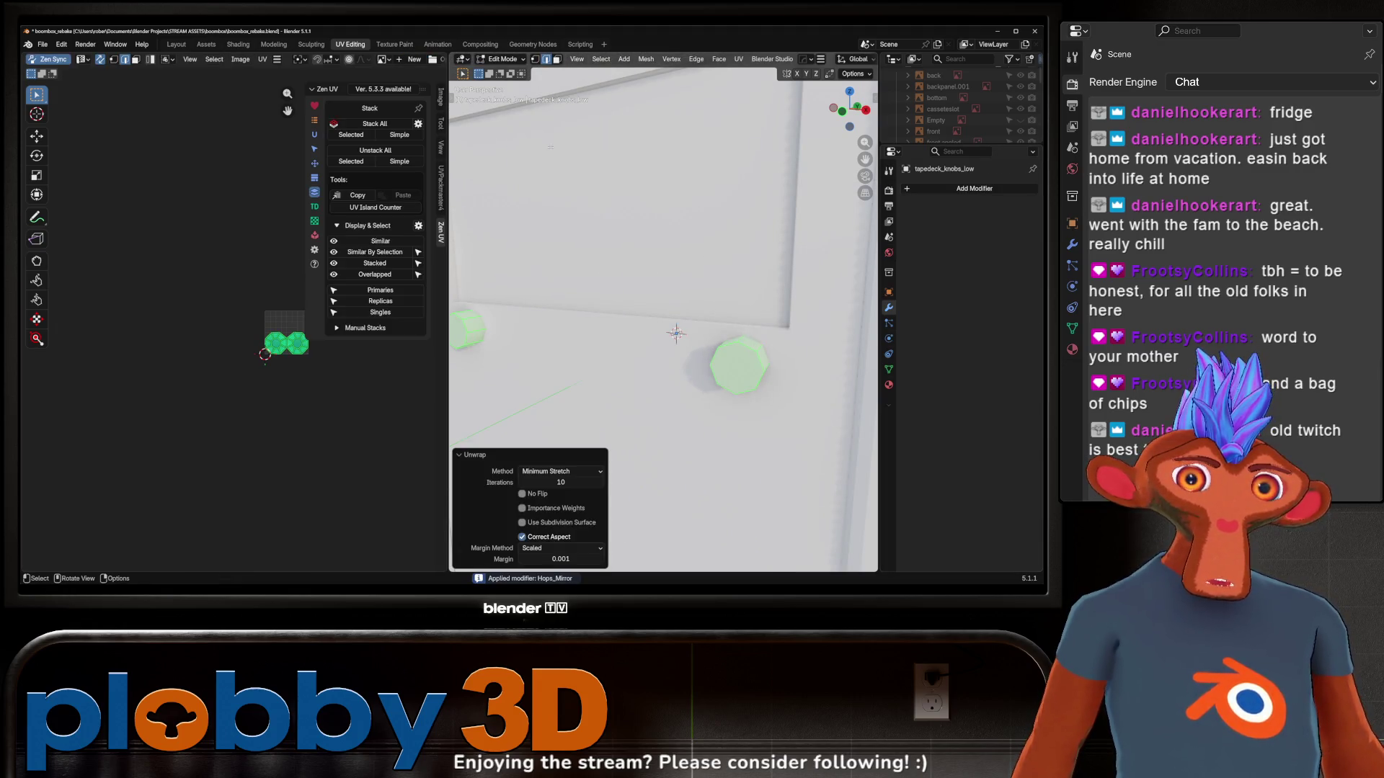
Unwrap the whole knob mesh with Conformal, then Angle Based, then Minimum Stretch
{"action": "key", "text": "Home"}
{"action": "left_click", "coordinate": [215, 420]}
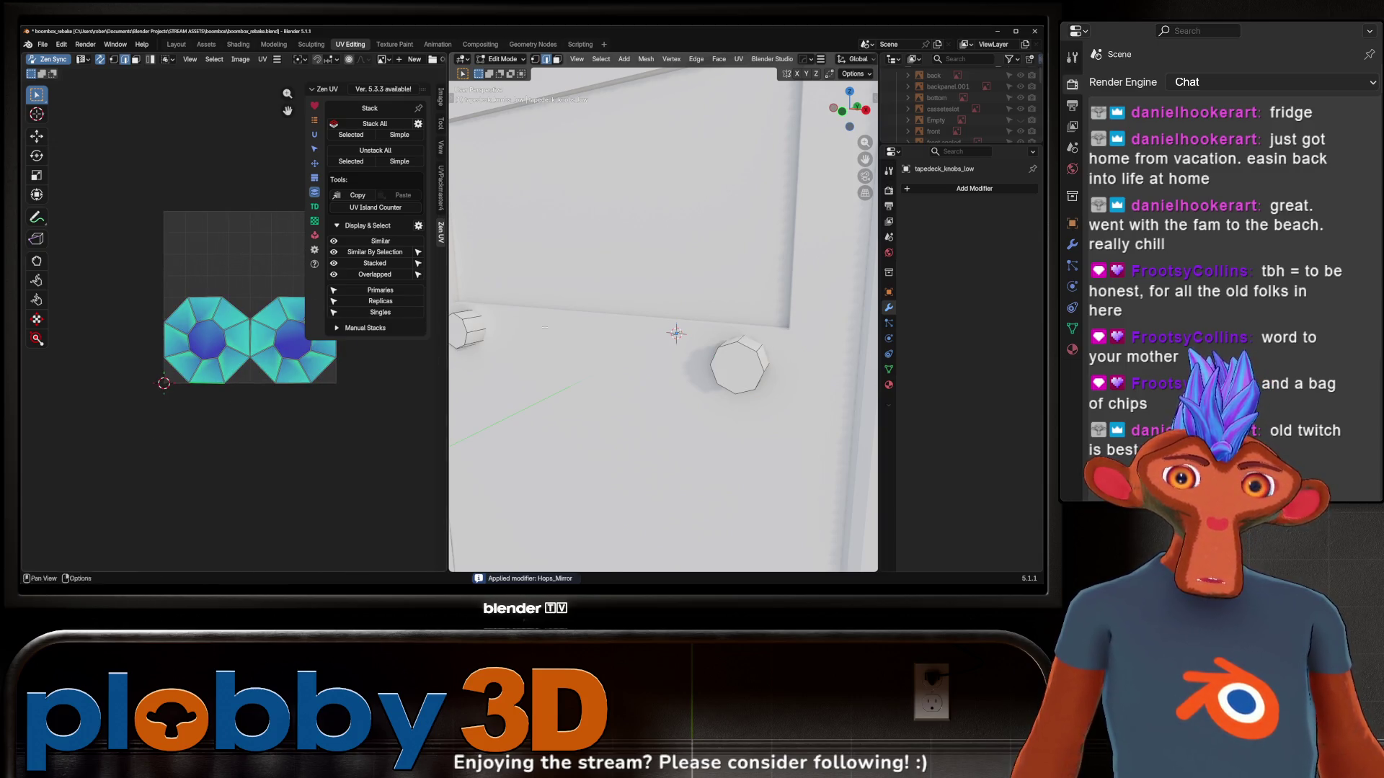
{"action": "key", "text": "a"}
{"action": "key", "text": "u"}
{"action": "left_click", "coordinate": [751, 346]}
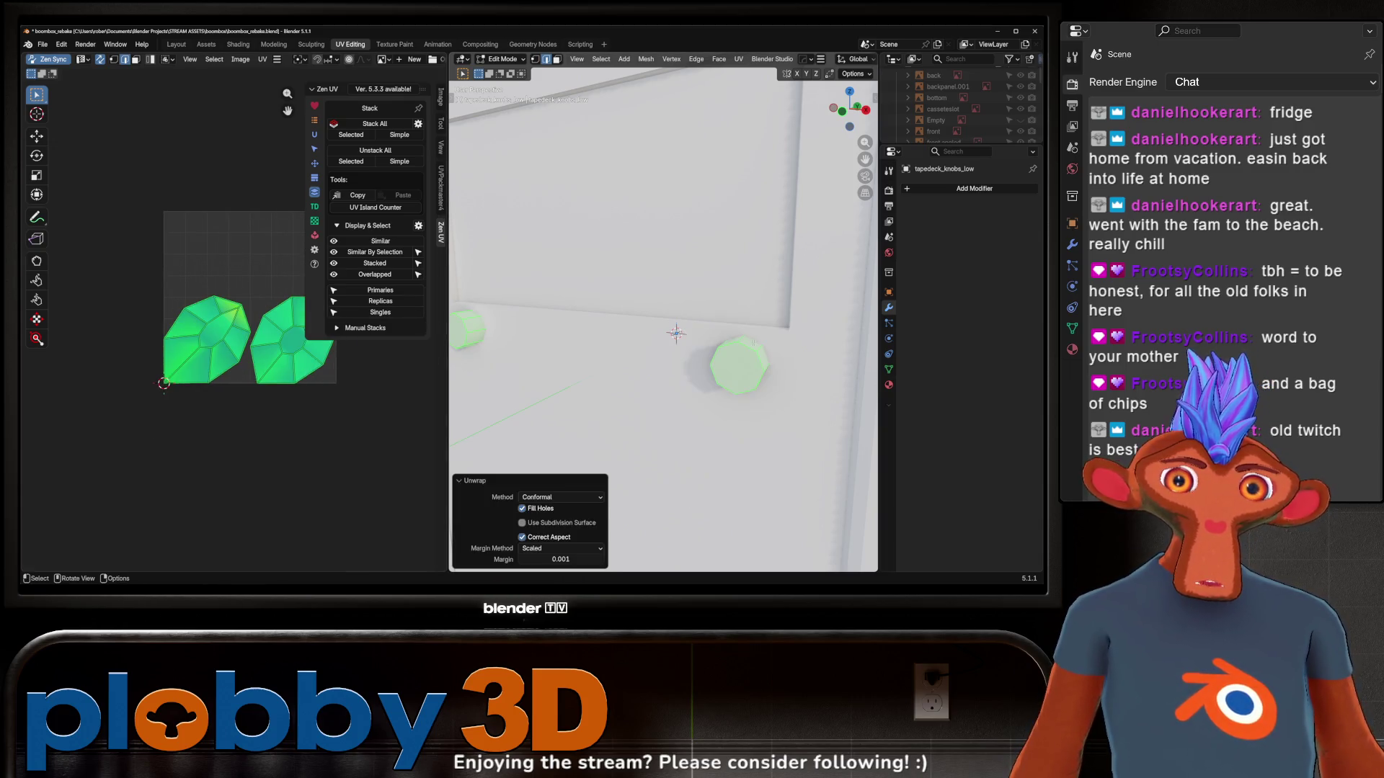
{"action": "key", "text": "u"}
{"action": "left_click", "coordinate": [749, 341]}
{"action": "key", "text": "u"}
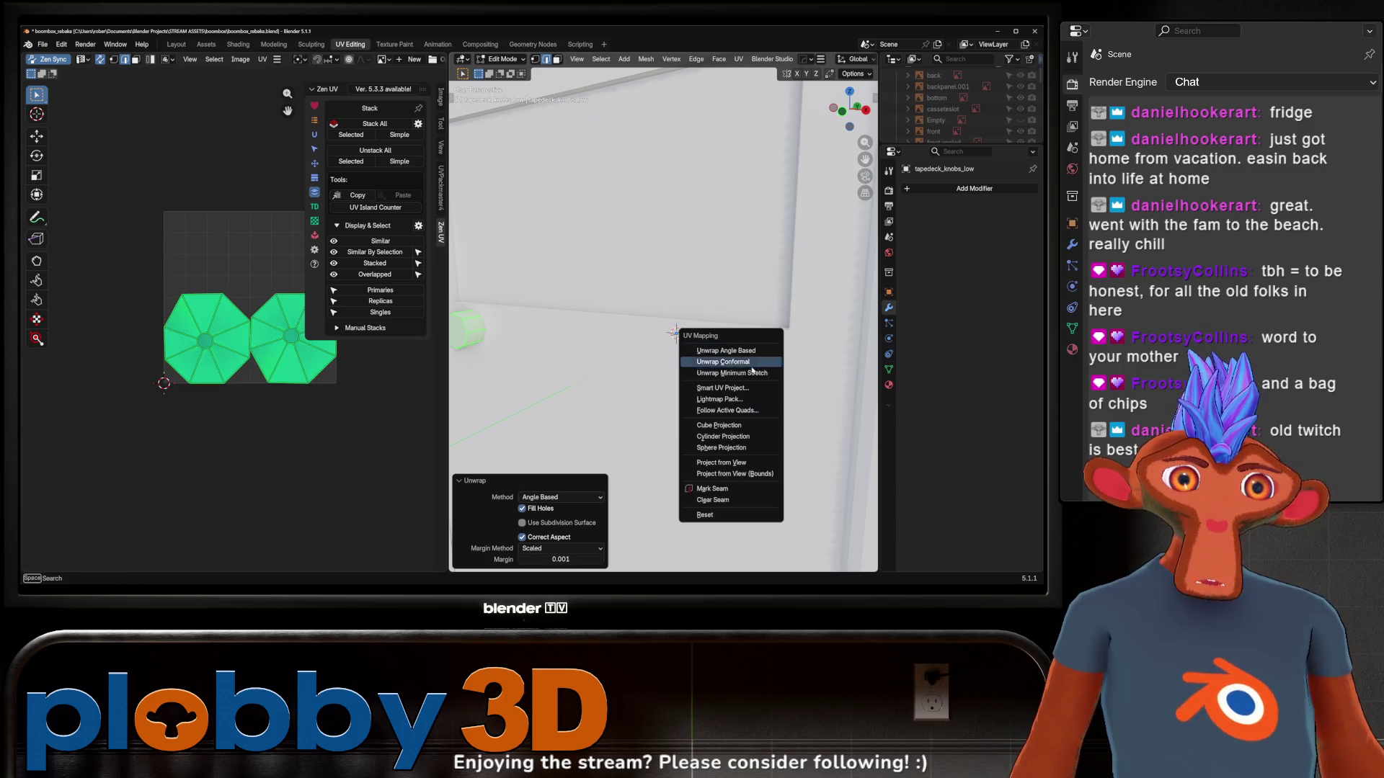
{"action": "left_click", "coordinate": [752, 372]}
Mark a knob edge as a seam and re-unwrap the knobs with Minimum Stretch
{"action": "left_click", "coordinate": [154, 428]}
{"action": "middle_click_drag", "start_coordinate": [676, 332], "coordinate": [623, 378]}
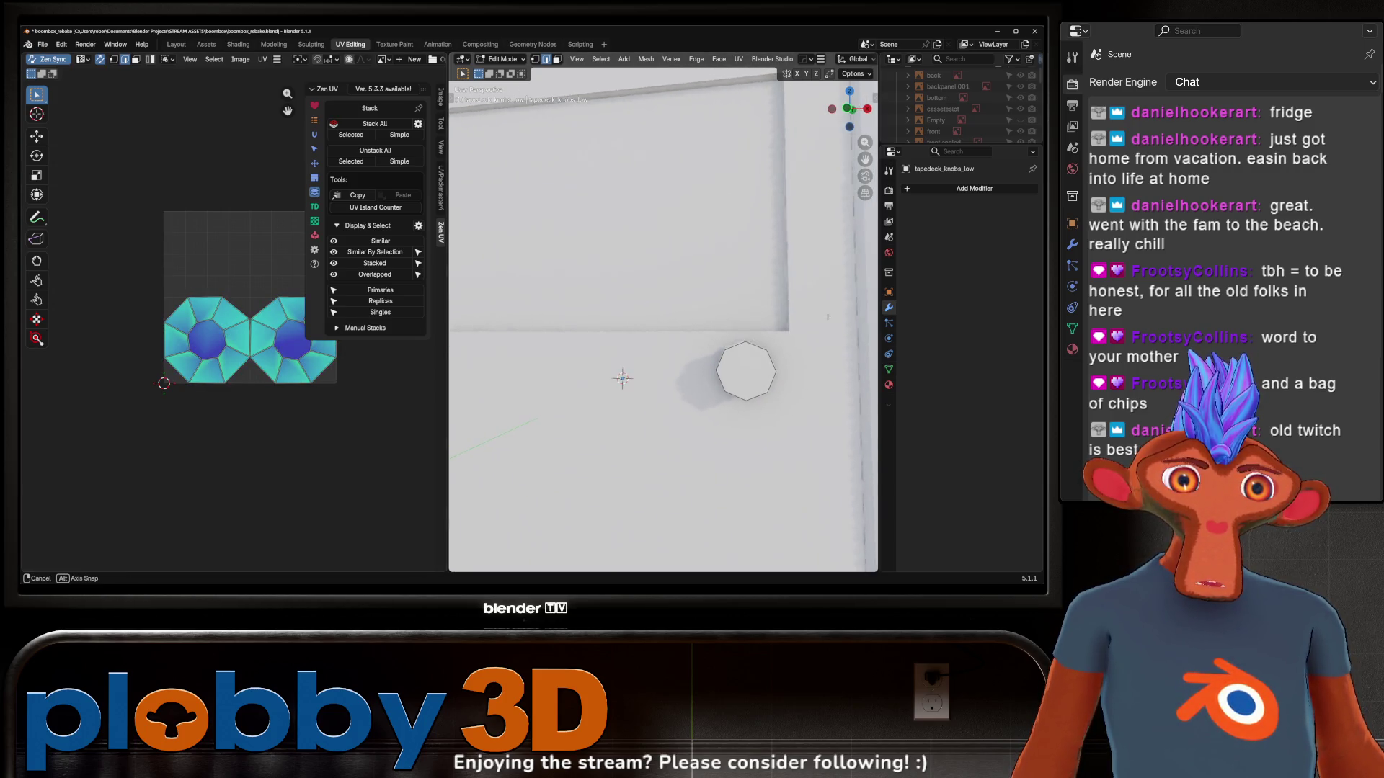
{"action": "mouse_move", "coordinate": [758, 356]}
{"action": "middle_mouse_down"}
{"action": "mouse_move", "coordinate": [804, 357]}
{"action": "mouse_move", "coordinate": [743, 356]}
{"action": "mouse_move", "coordinate": [831, 343]}
{"action": "mouse_move", "coordinate": [721, 368]}
{"action": "middle_mouse_up"}
{"action": "key", "text": "u"}
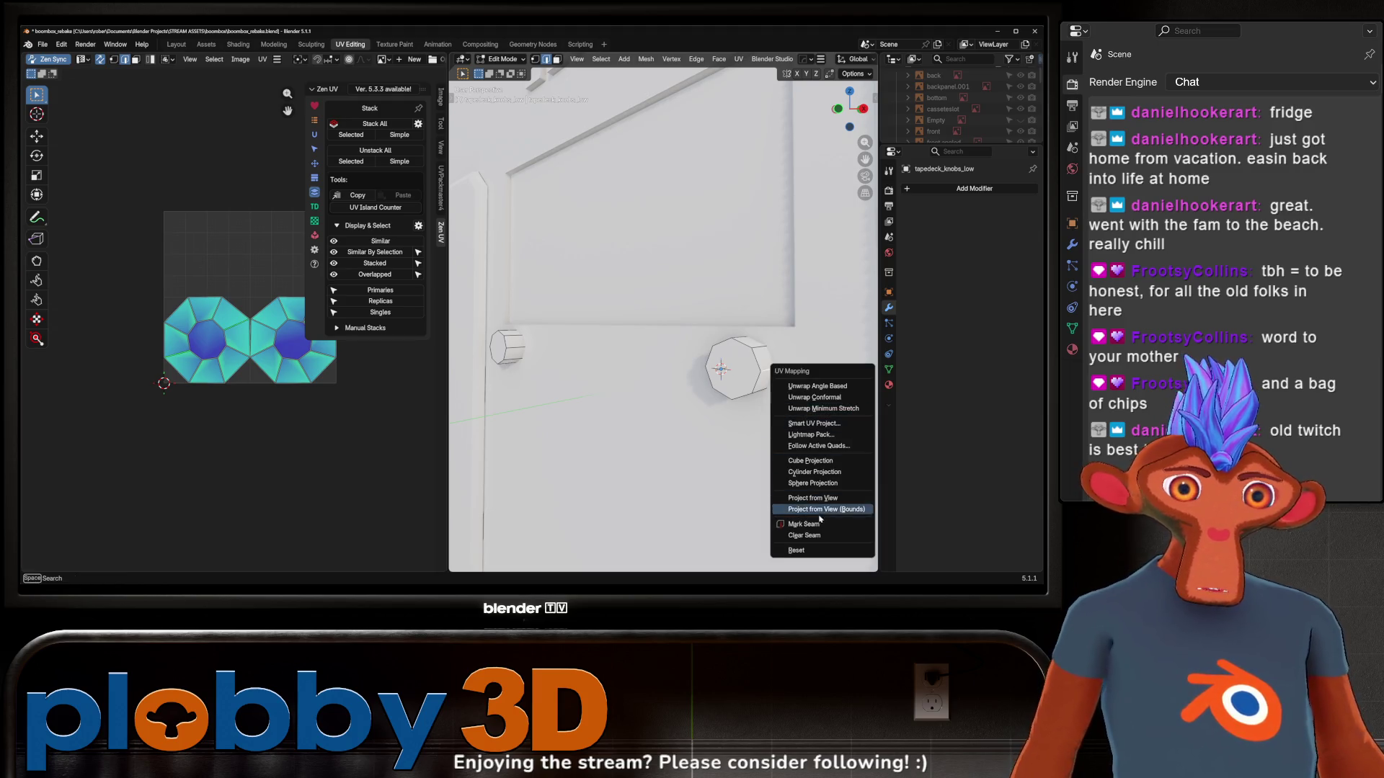
{"action": "left_click", "coordinate": [821, 524]}
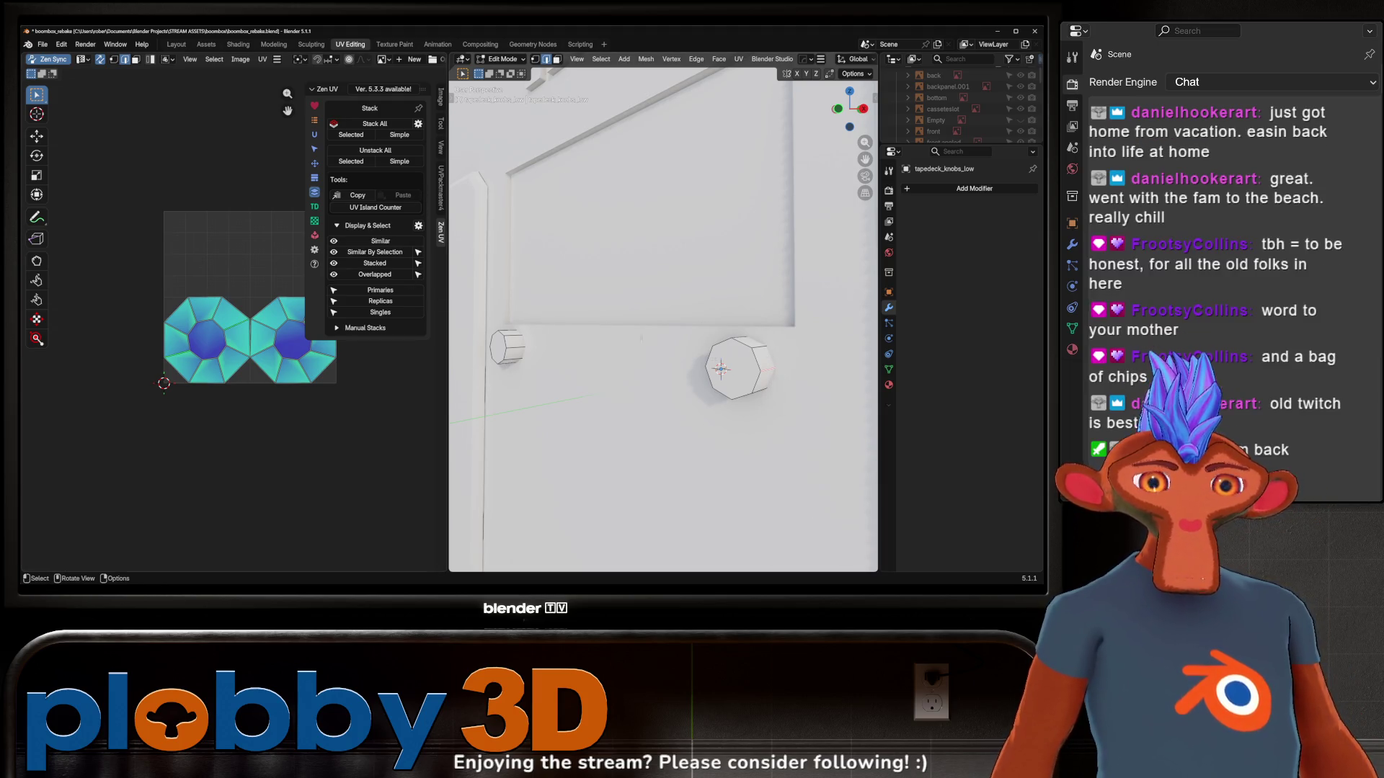
{"action": "key", "text": "a"}
{"action": "key", "text": "u"}
{"action": "left_click", "coordinate": [706, 237]}
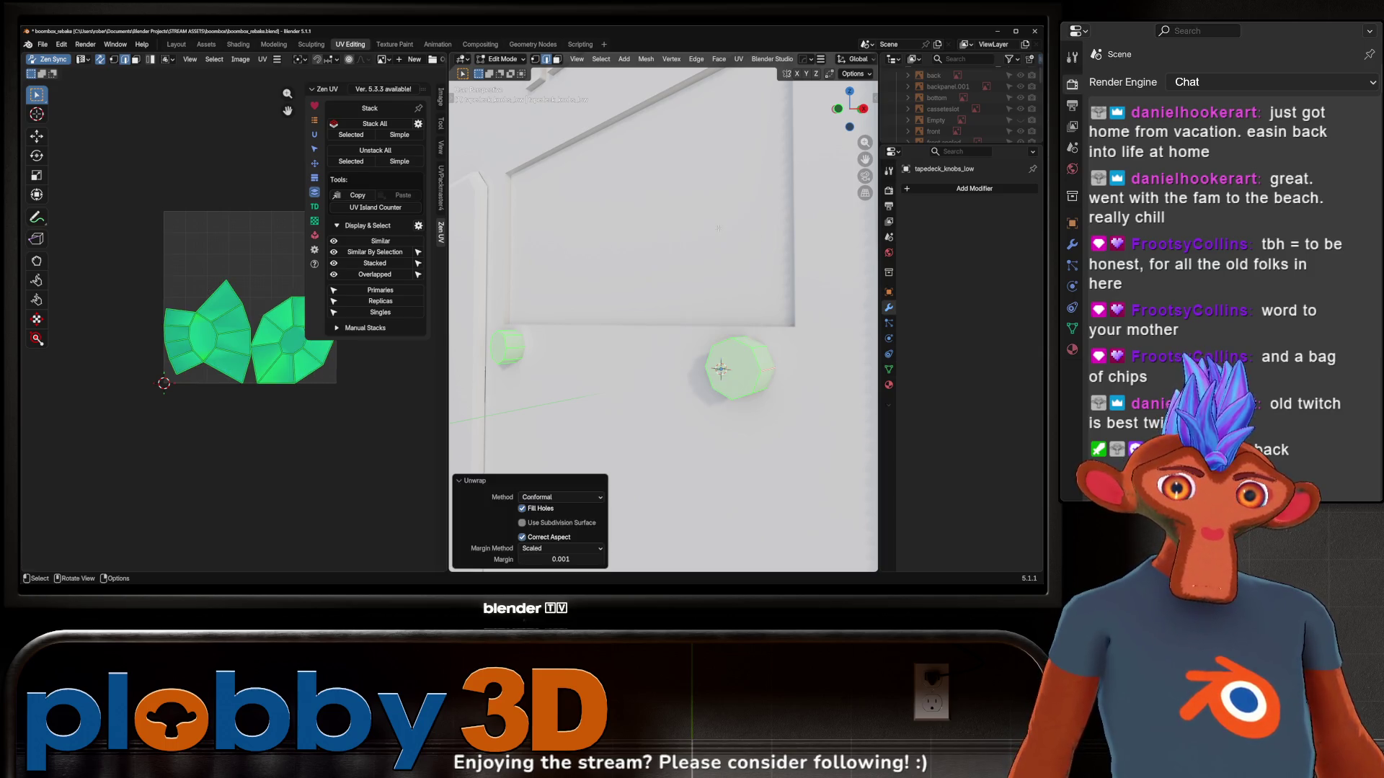
{"action": "key", "text": "u"}
{"action": "left_click", "coordinate": [687, 237]}
Isolate the knobs in local view and apply their rotation and scale
{"action": "key", "text": "alt+a"}
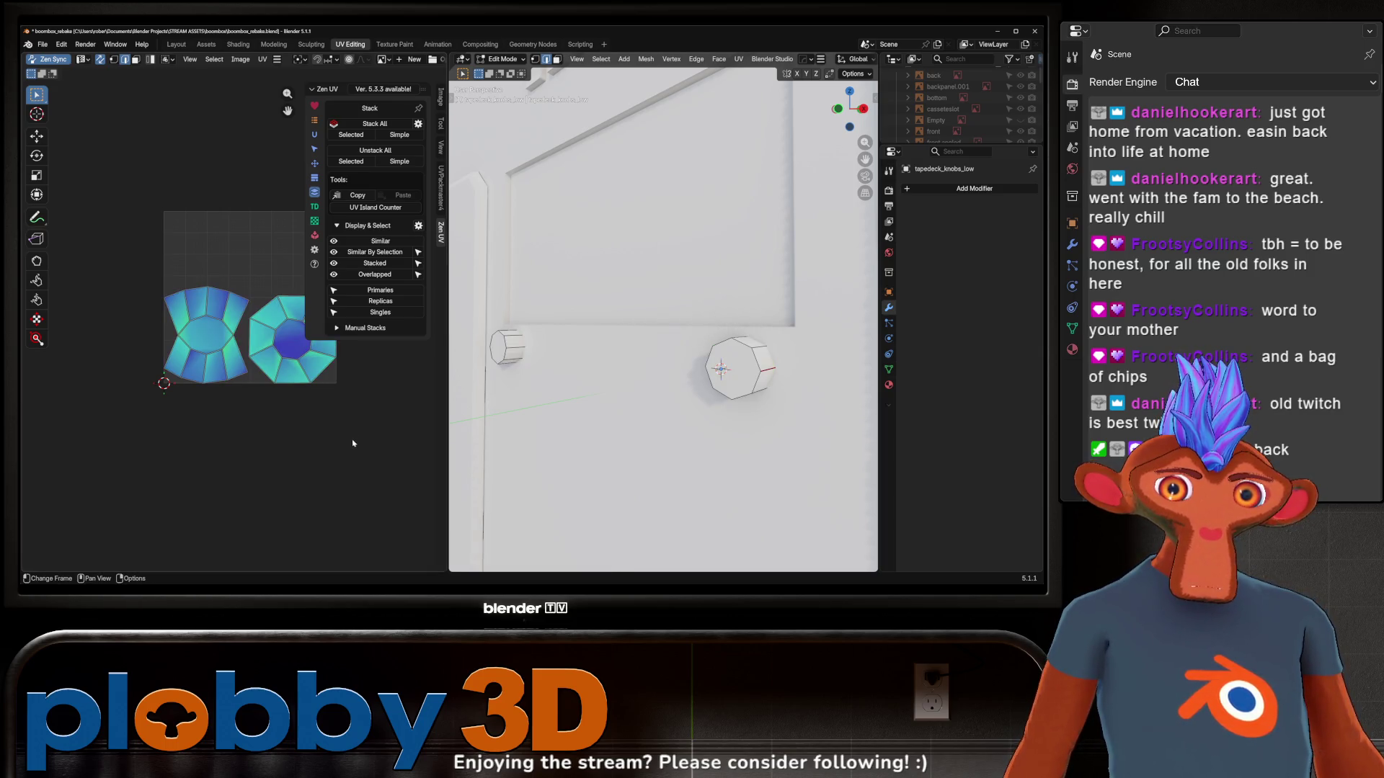
{"action": "key", "text": "a"}
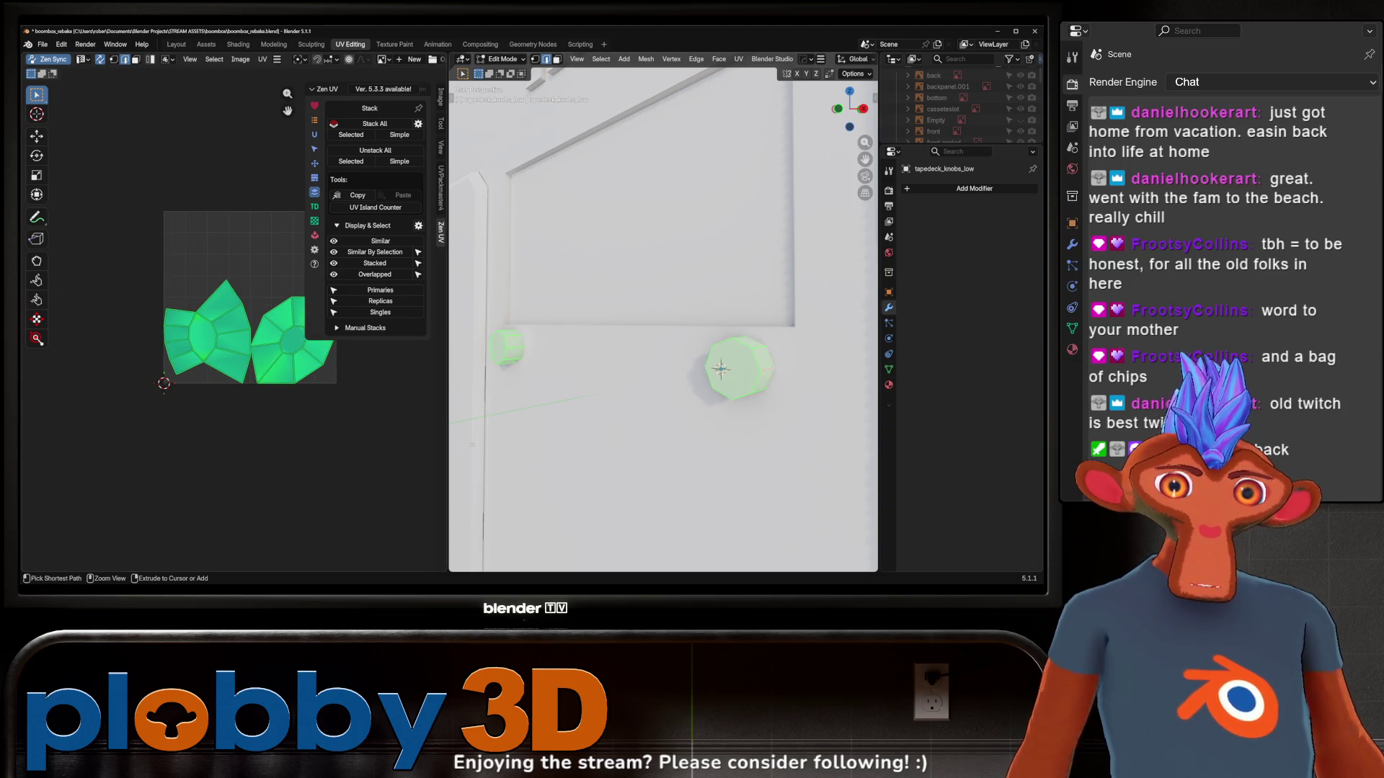
{"action": "key", "text": "KP_Divide"}
{"action": "mouse_move", "coordinate": [719, 368]}
{"action": "middle_mouse_down"}
{"action": "mouse_move", "coordinate": [542, 400]}
{"action": "mouse_move", "coordinate": [648, 310]}
{"action": "middle_mouse_up"}
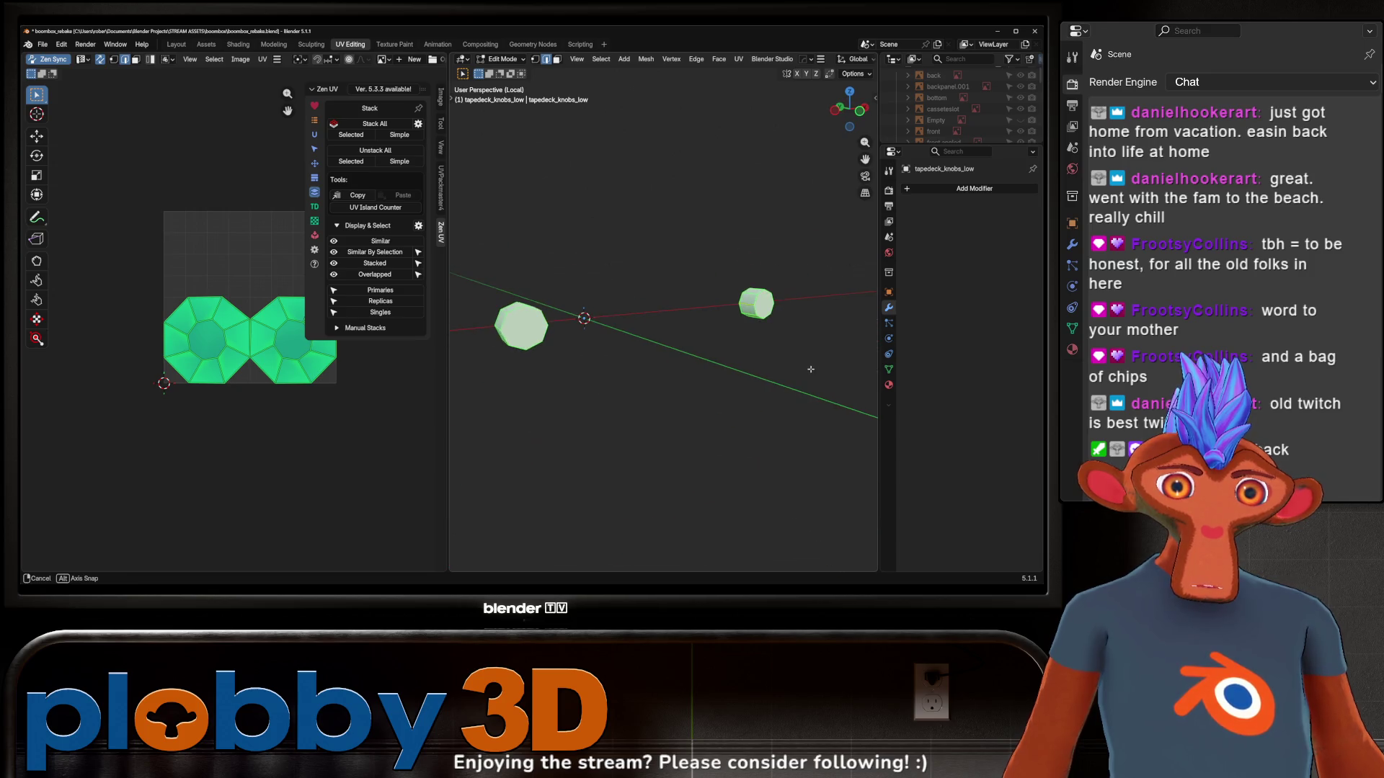
{"action": "key", "text": "Tab"}
{"action": "key", "text": "ctrl+a"}
{"action": "left_click", "coordinate": [708, 343]}
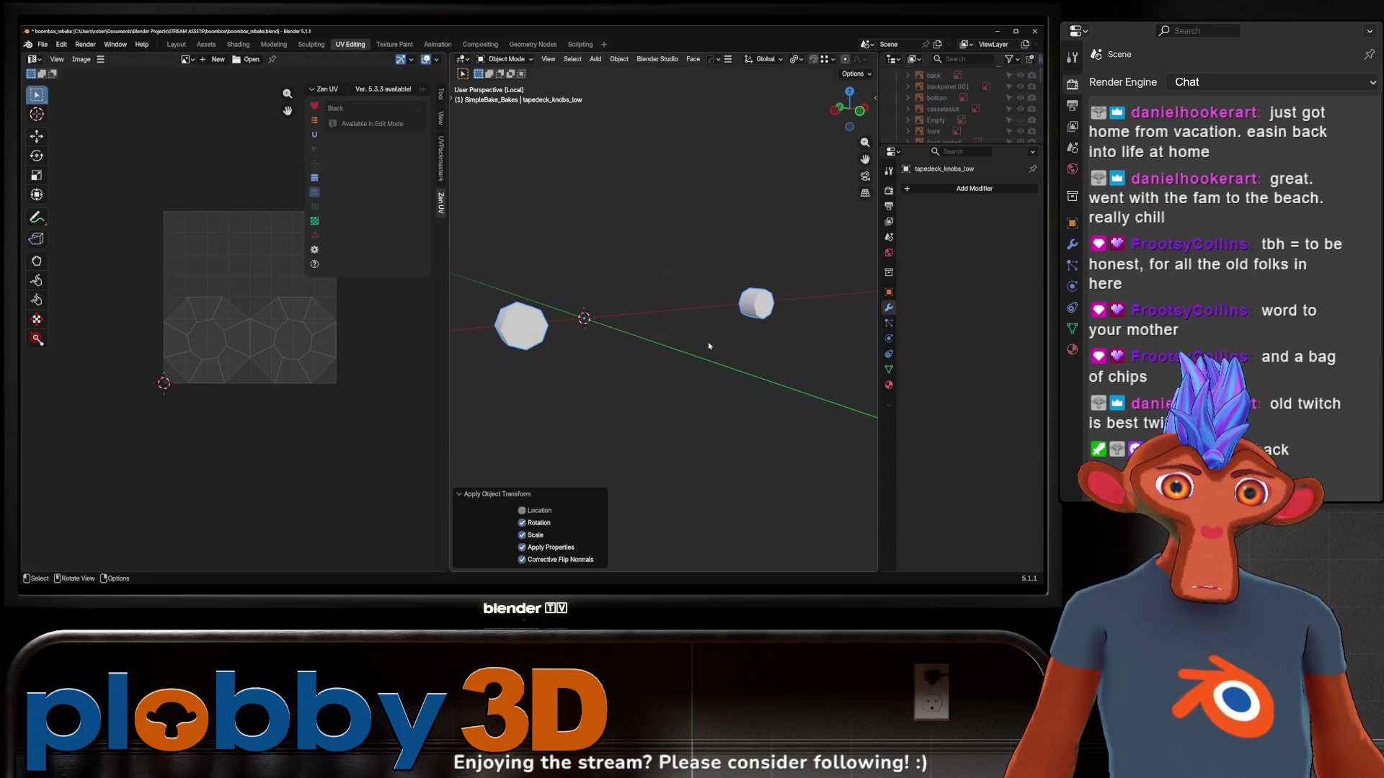
Unwrap the knobs again with Minimum Stretch into UV islands
{"action": "key", "text": "Tab"}
{"action": "key", "text": "u"}
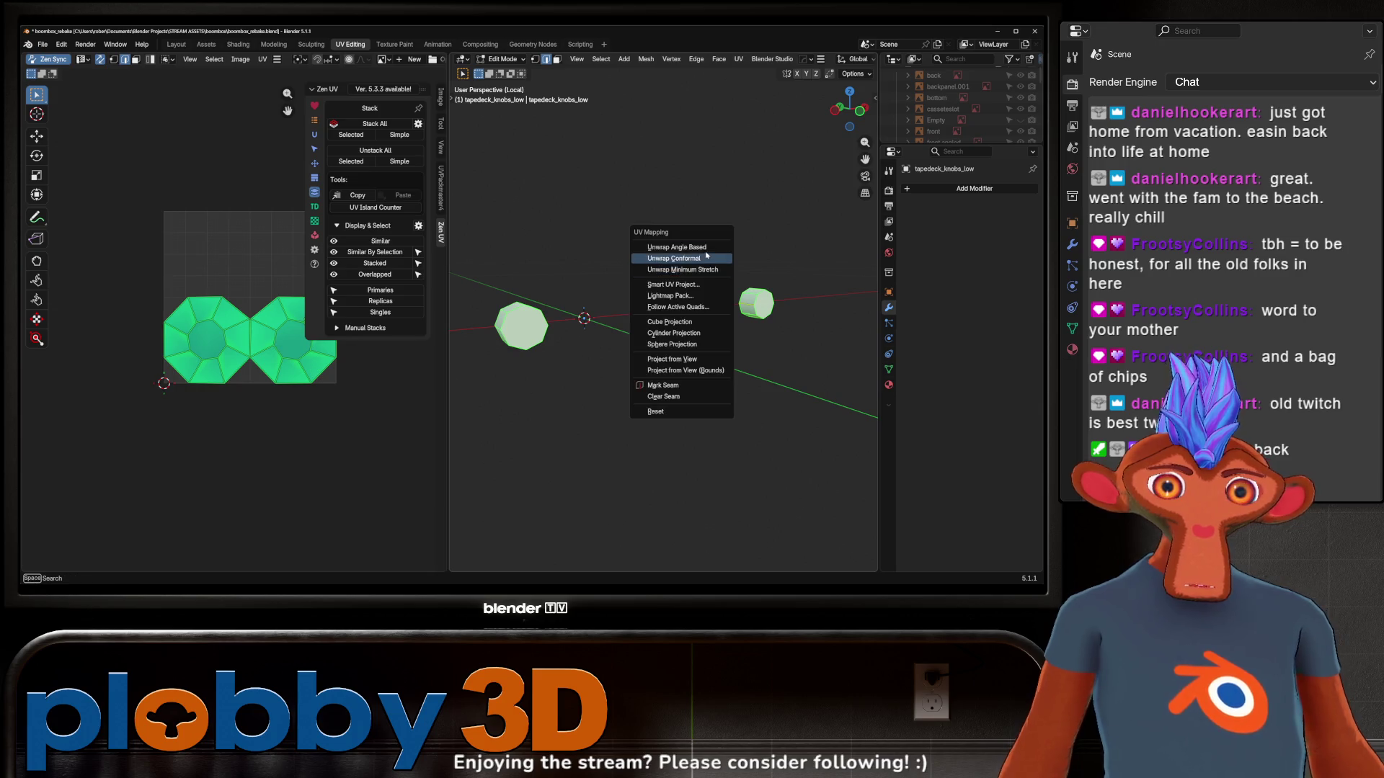
{"action": "left_click", "coordinate": [682, 269]}
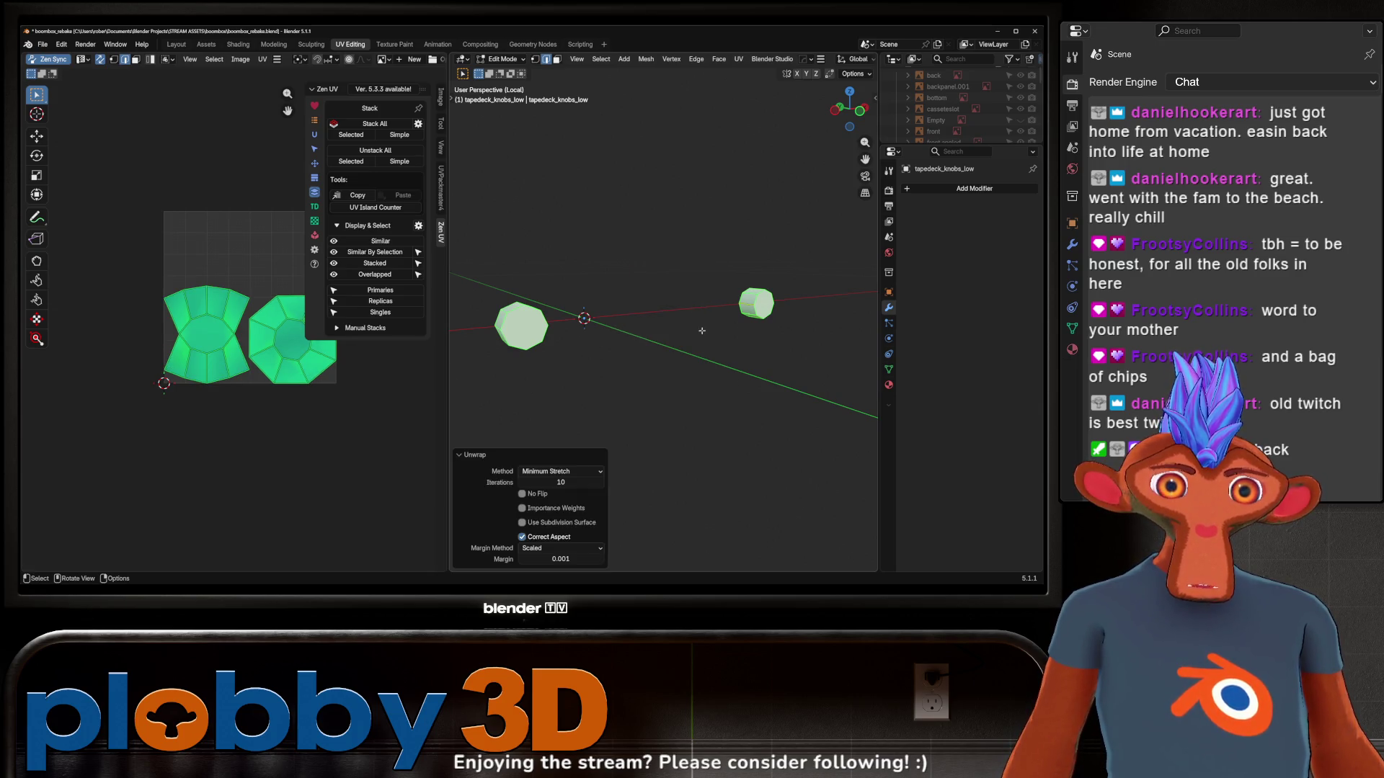
{"action": "key", "text": "u"}
{"action": "left_click", "coordinate": [685, 451]}
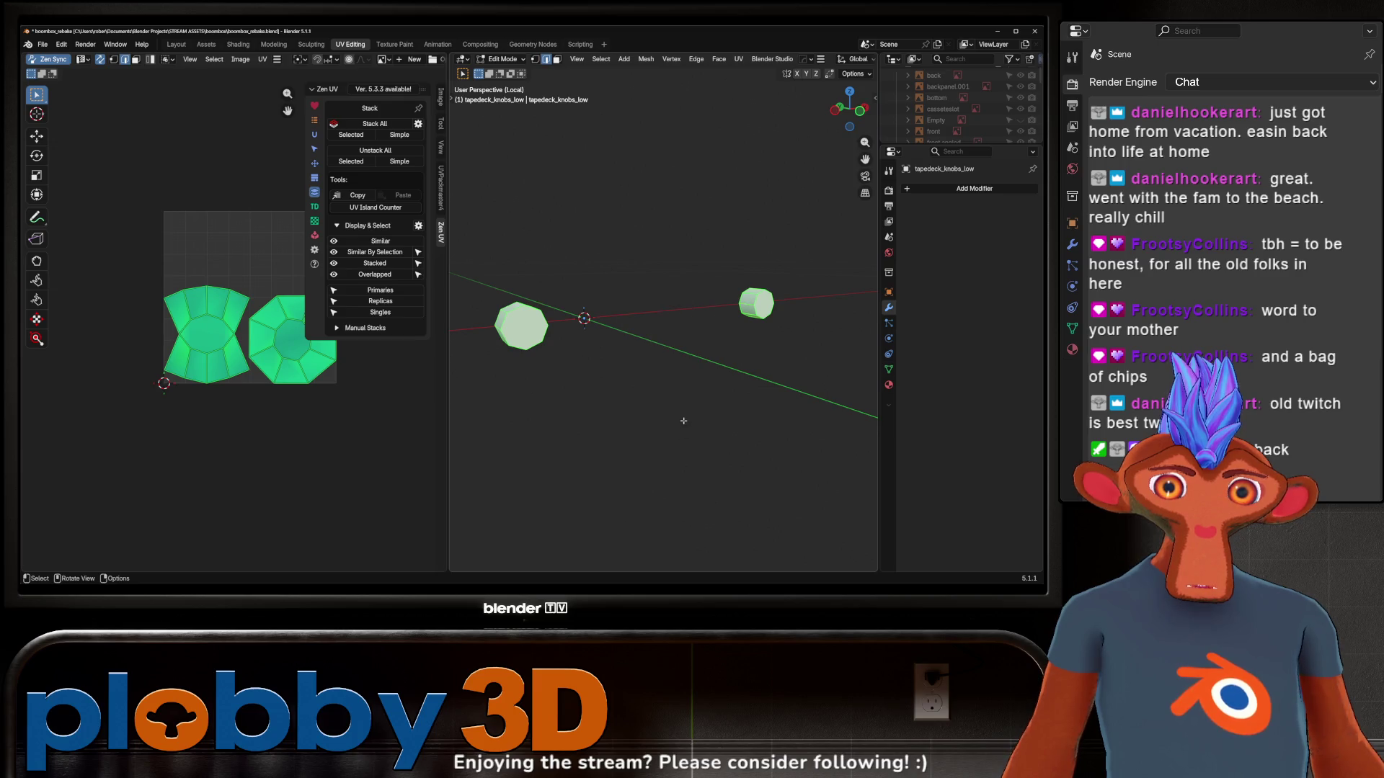
{"action": "key", "text": "u"}
{"action": "left_click", "coordinate": [677, 153]}
Inspect the unwrapped knobs, then exit local view to show the whole boombox
{"action": "key", "text": "Tab"}
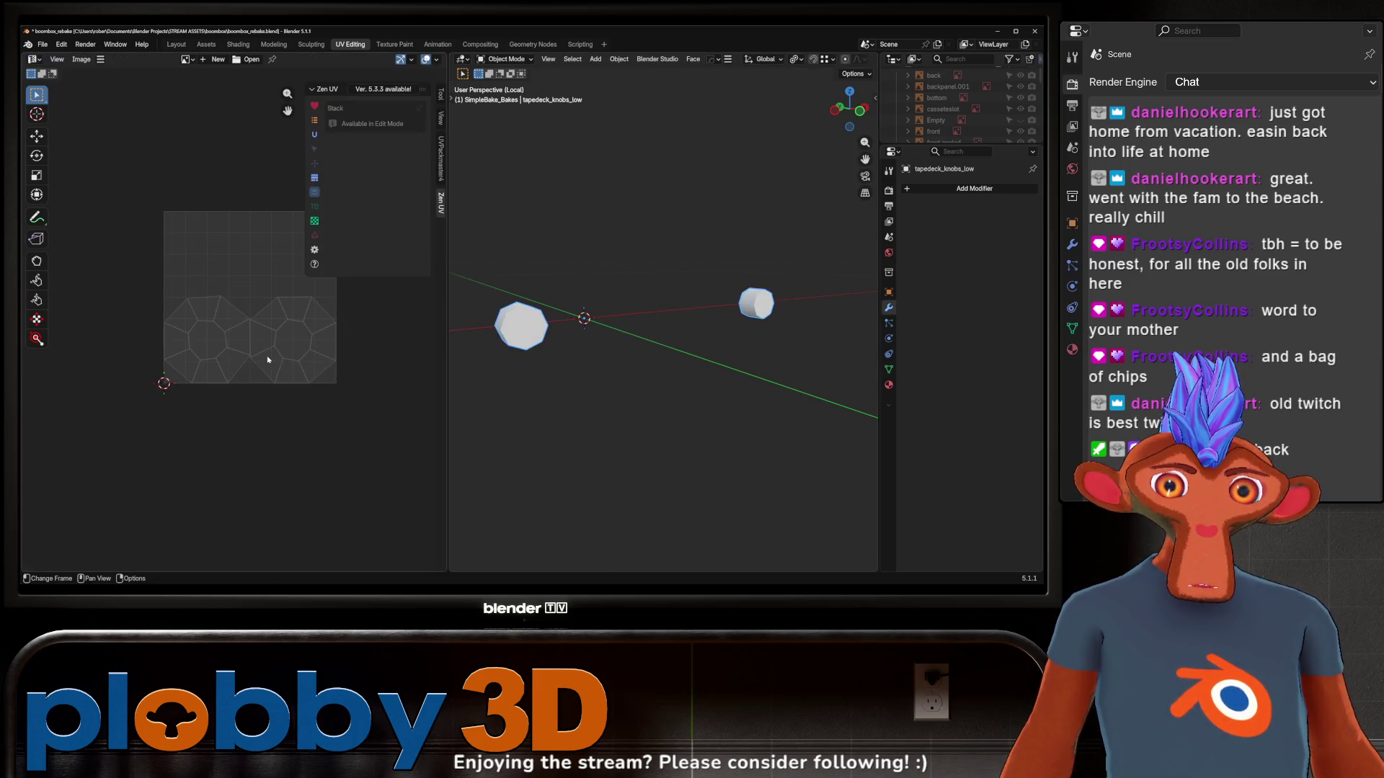
{"action": "key", "text": "Tab"}
{"action": "scroll", "coordinate": [268, 359], "scroll_direction": "up", "scroll_amount": 4}
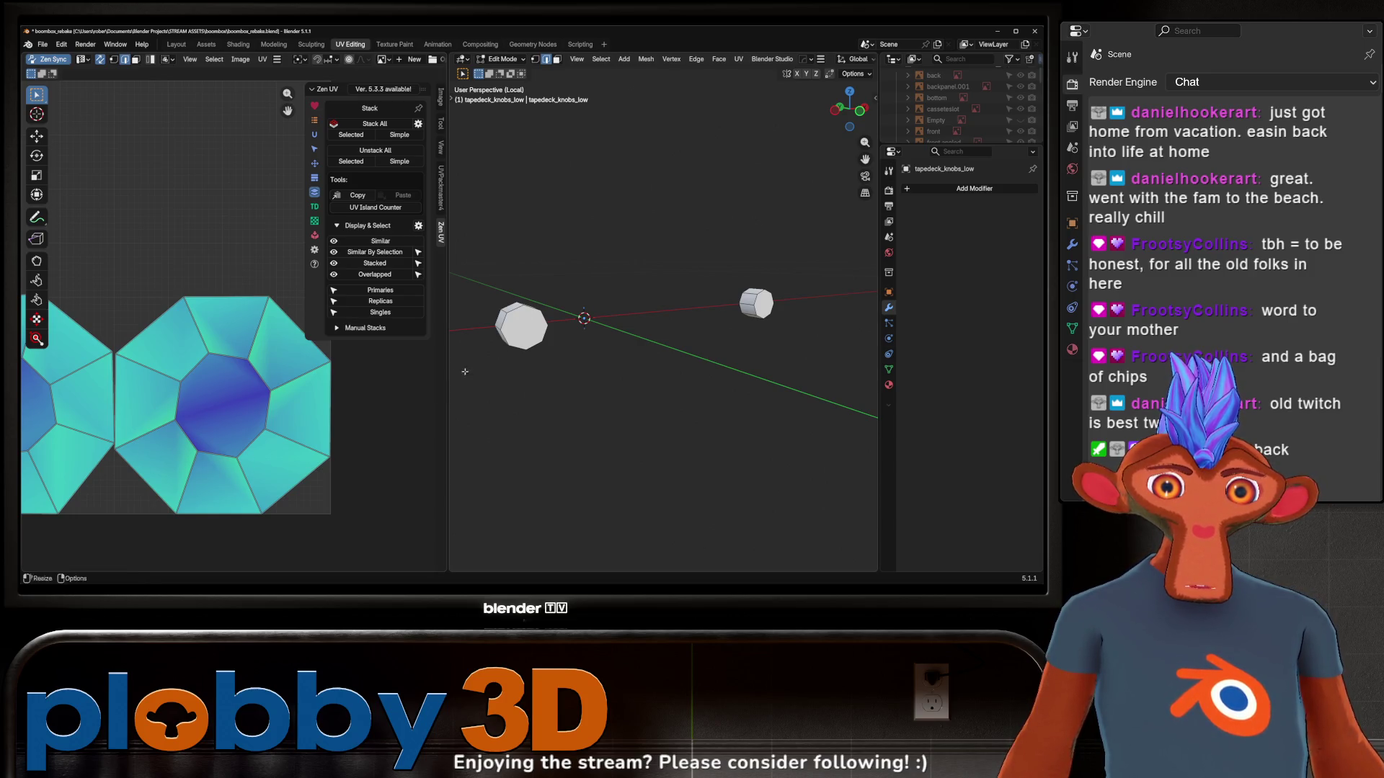
{"action": "mouse_move", "coordinate": [465, 371]}
{"action": "middle_mouse_down"}
{"action": "mouse_move", "coordinate": [509, 380]}
{"action": "mouse_move", "coordinate": [516, 328]}
{"action": "mouse_move", "coordinate": [488, 389]}
{"action": "mouse_move", "coordinate": [578, 361]}
{"action": "mouse_move", "coordinate": [670, 358]}
{"action": "middle_mouse_up"}
{"action": "key", "text": "Tab"}
{"action": "scroll", "coordinate": [516, 361], "scroll_direction": "up", "scroll_amount": 4}
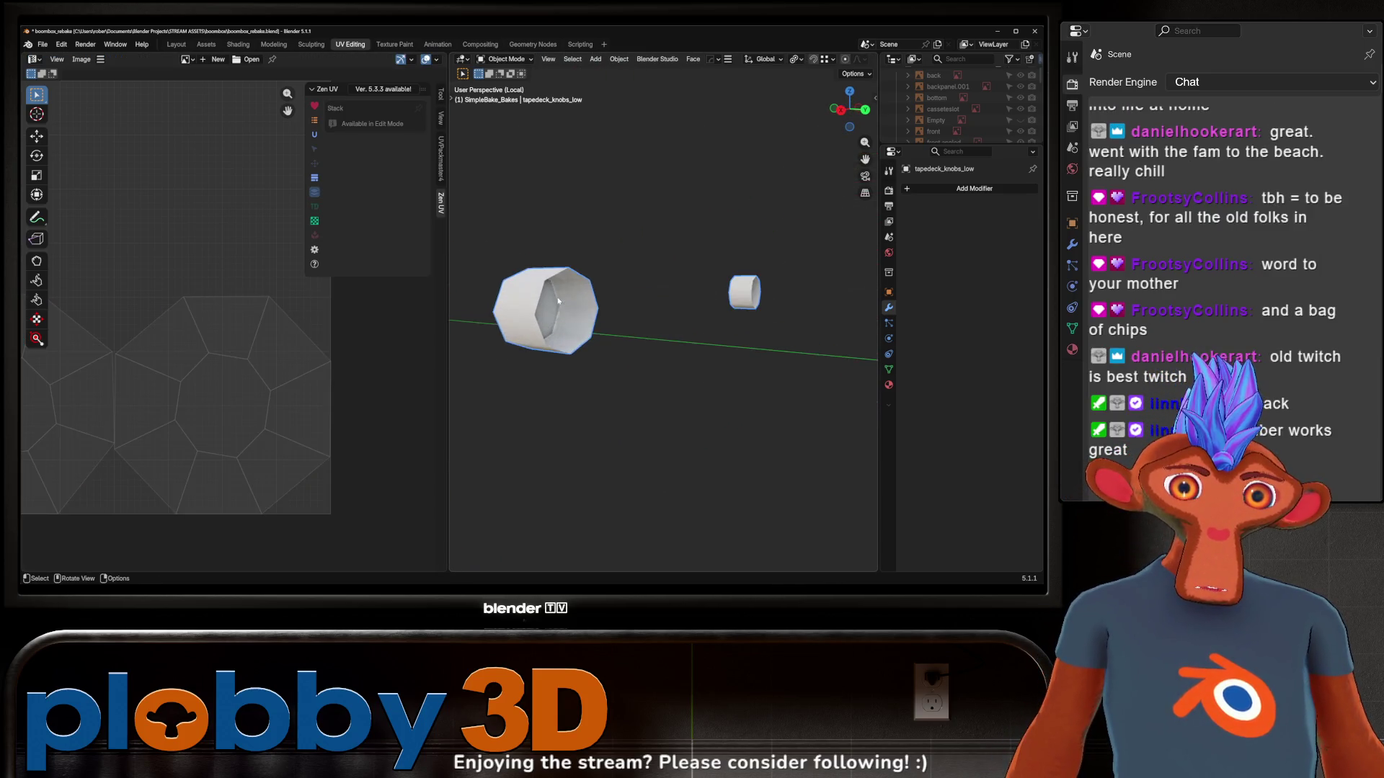
{"action": "middle_click_drag", "start_coordinate": [559, 302], "coordinate": [573, 386]}
{"action": "scroll", "coordinate": [576, 404], "scroll_direction": "down", "scroll_amount": 4}
{"action": "key", "text": "Tab"}
{"action": "key", "text": "Tab"}
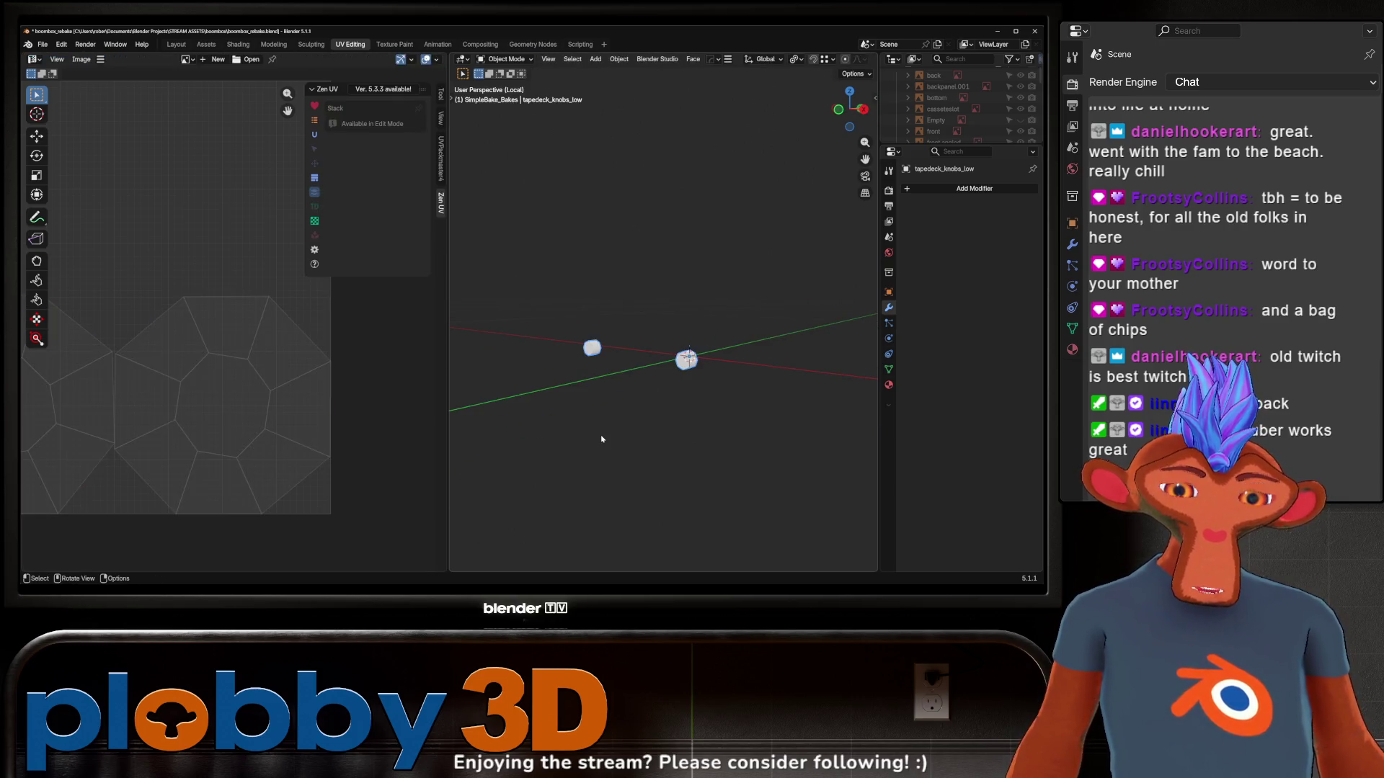
{"action": "key", "text": "KP_Divide"}
{"action": "mouse_move", "coordinate": [602, 439]}
{"action": "middle_mouse_down"}
{"action": "mouse_move", "coordinate": [838, 436]}
{"action": "mouse_move", "coordinate": [736, 370]}
{"action": "mouse_move", "coordinate": [793, 372]}
{"action": "middle_mouse_up"}
Select the boombox body, review its UV layout, and leave Edit Mode
{"action": "left_click", "coordinate": [749, 382]}
{"action": "key", "text": "Tab"}
{"action": "scroll", "coordinate": [209, 322], "scroll_direction": "up", "scroll_amount": 2}
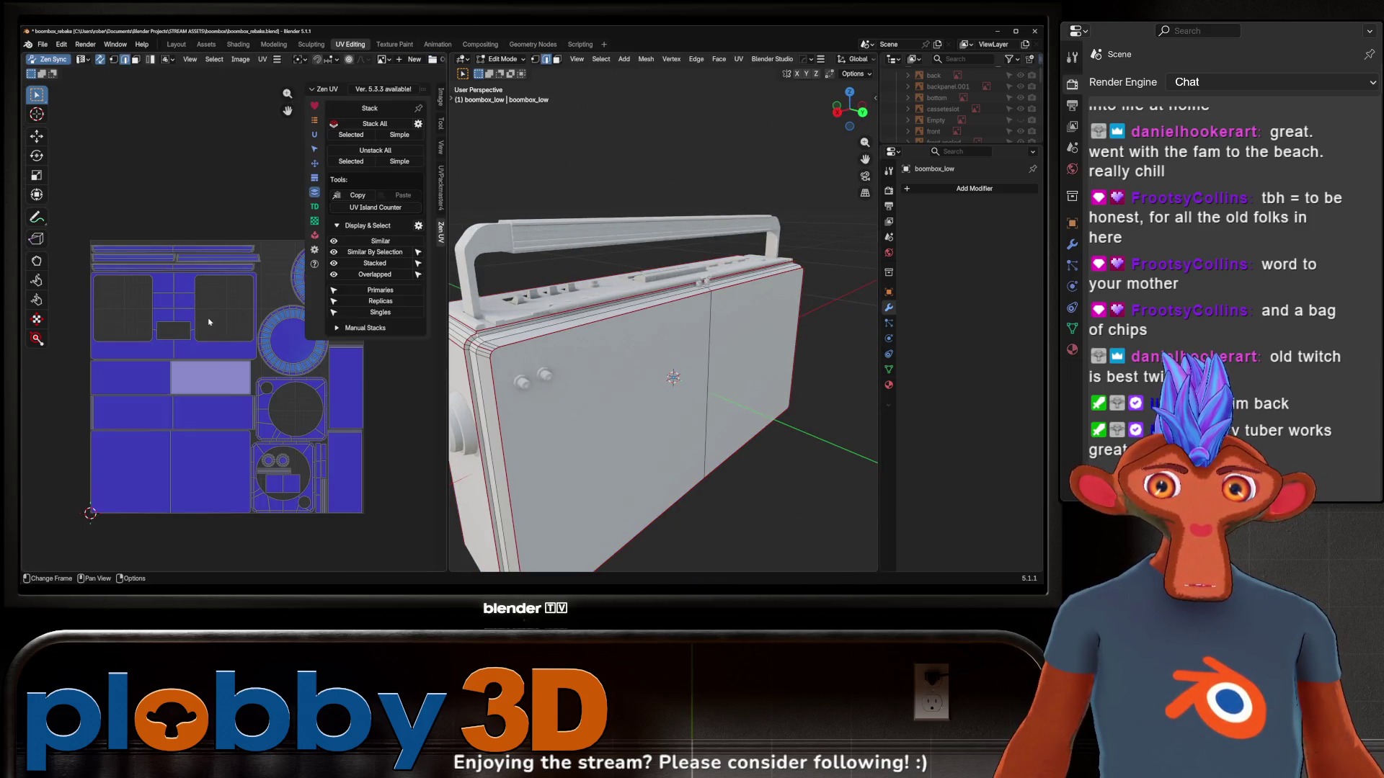
{"action": "middle_click_drag", "start_coordinate": [209, 322], "coordinate": [164, 332]}
{"action": "key", "text": "Tab"}
{"action": "mouse_move", "coordinate": [649, 404]}
{"action": "middle_mouse_down"}
{"action": "mouse_move", "coordinate": [592, 439]}
{"action": "mouse_move", "coordinate": [522, 382]}
{"action": "mouse_move", "coordinate": [478, 474]}
{"action": "middle_mouse_up"}
Edit cable-connector_low and dissolve its extra edges
{"action": "left_click", "coordinate": [592, 439]}
{"action": "key", "text": "Tab"}
{"action": "scroll", "coordinate": [592, 439], "scroll_direction": "up", "scroll_amount": 3}
{"action": "scroll", "coordinate": [522, 382], "scroll_direction": "up", "scroll_amount": 4}
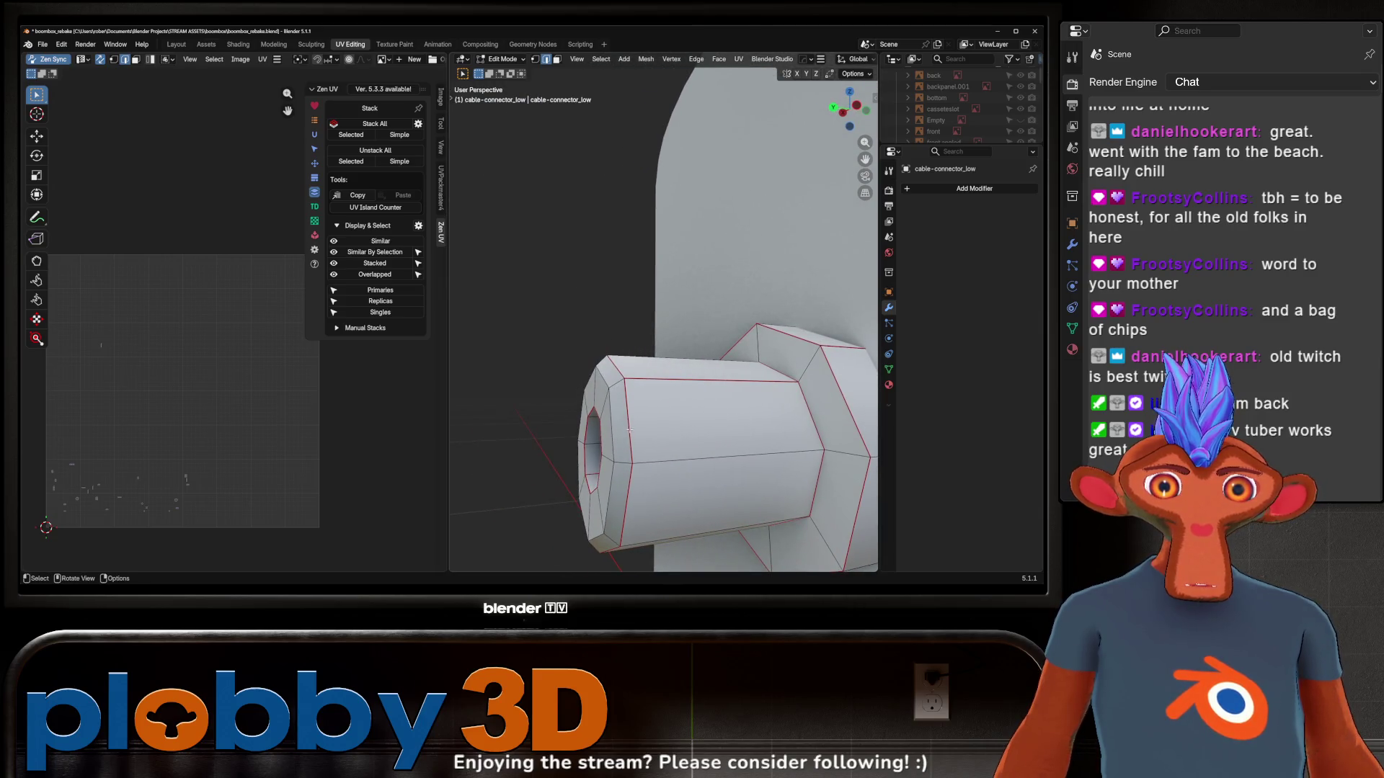
{"action": "left_click_drag", "start_coordinate": [629, 430], "coordinate": [631, 430]}
{"action": "mouse_move", "coordinate": [631, 430]}
{"action": "middle_mouse_down"}
{"action": "mouse_move", "coordinate": [724, 395]}
{"action": "mouse_move", "coordinate": [865, 378]}
{"action": "mouse_move", "coordinate": [687, 371]}
{"action": "mouse_move", "coordinate": [787, 417]}
{"action": "mouse_move", "coordinate": [770, 386]}
{"action": "mouse_move", "coordinate": [604, 364]}
{"action": "mouse_move", "coordinate": [722, 380]}
{"action": "middle_mouse_up"}
{"action": "key", "text": "x"}
{"action": "left_click", "coordinate": [724, 396]}
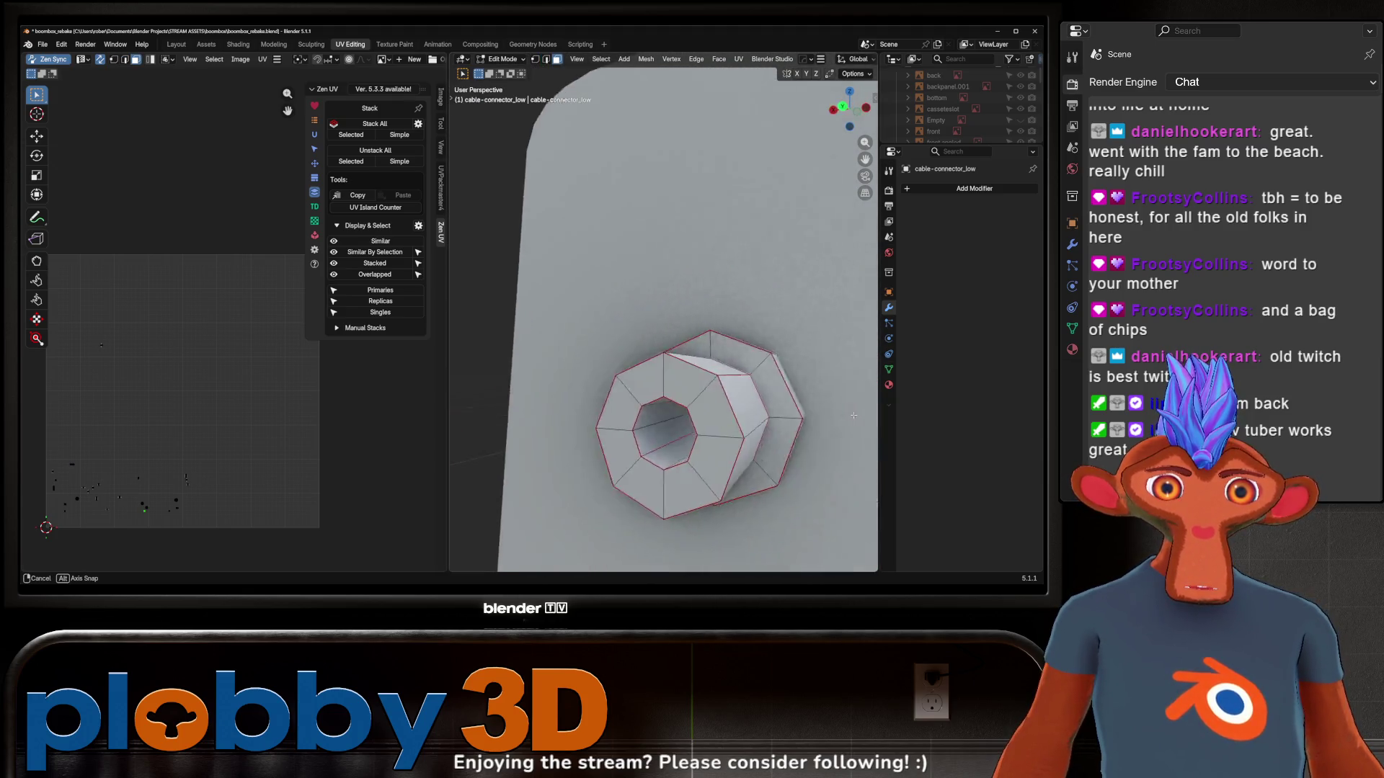
Move the selection 0.005225 m along Y and clear the connector's seams
{"action": "key", "text": "g"}
{"action": "key", "text": "y"}
{"action": "left_click", "coordinate": [780, 383]}
{"action": "key", "text": "a"}
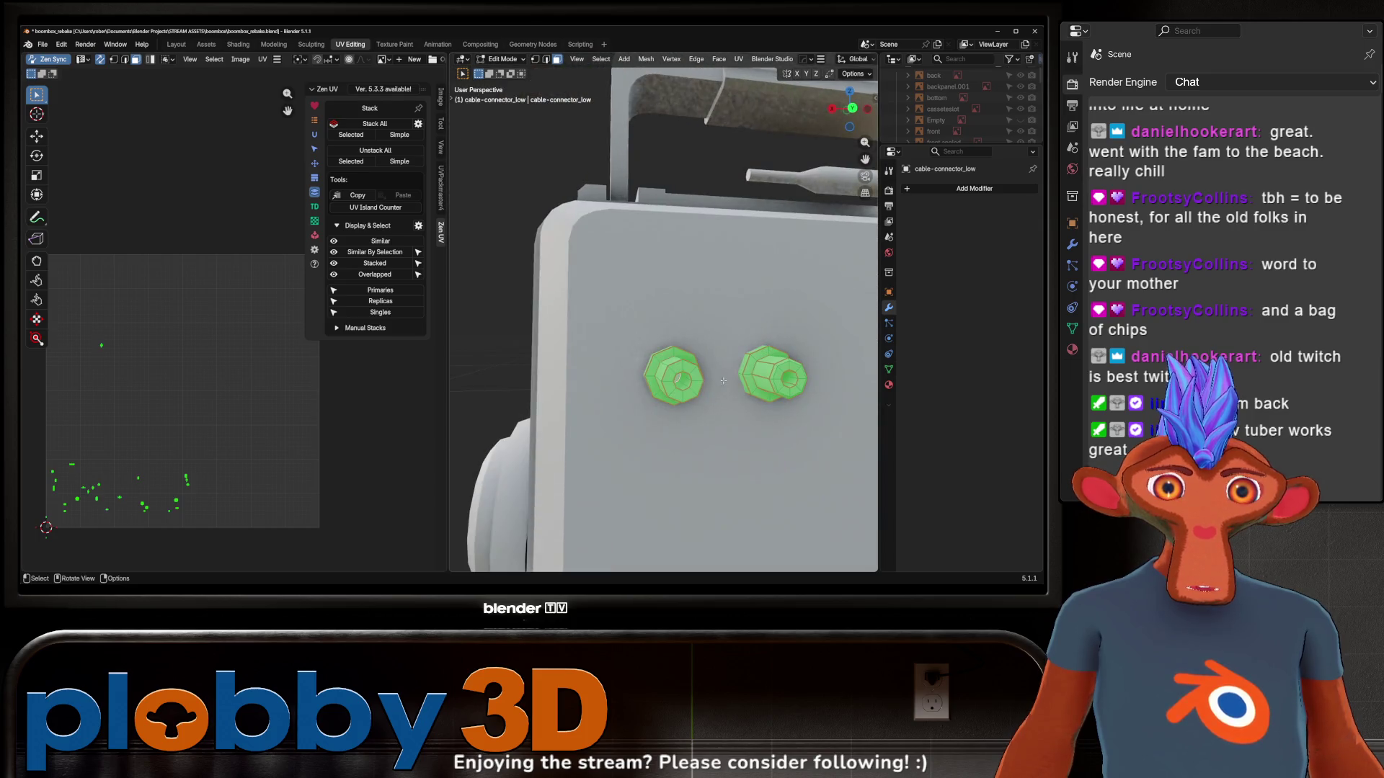
{"action": "key", "text": "u"}
{"action": "left_click", "coordinate": [692, 509]}
{"action": "middle_click_drag", "start_coordinate": [692, 509], "coordinate": [675, 355]}
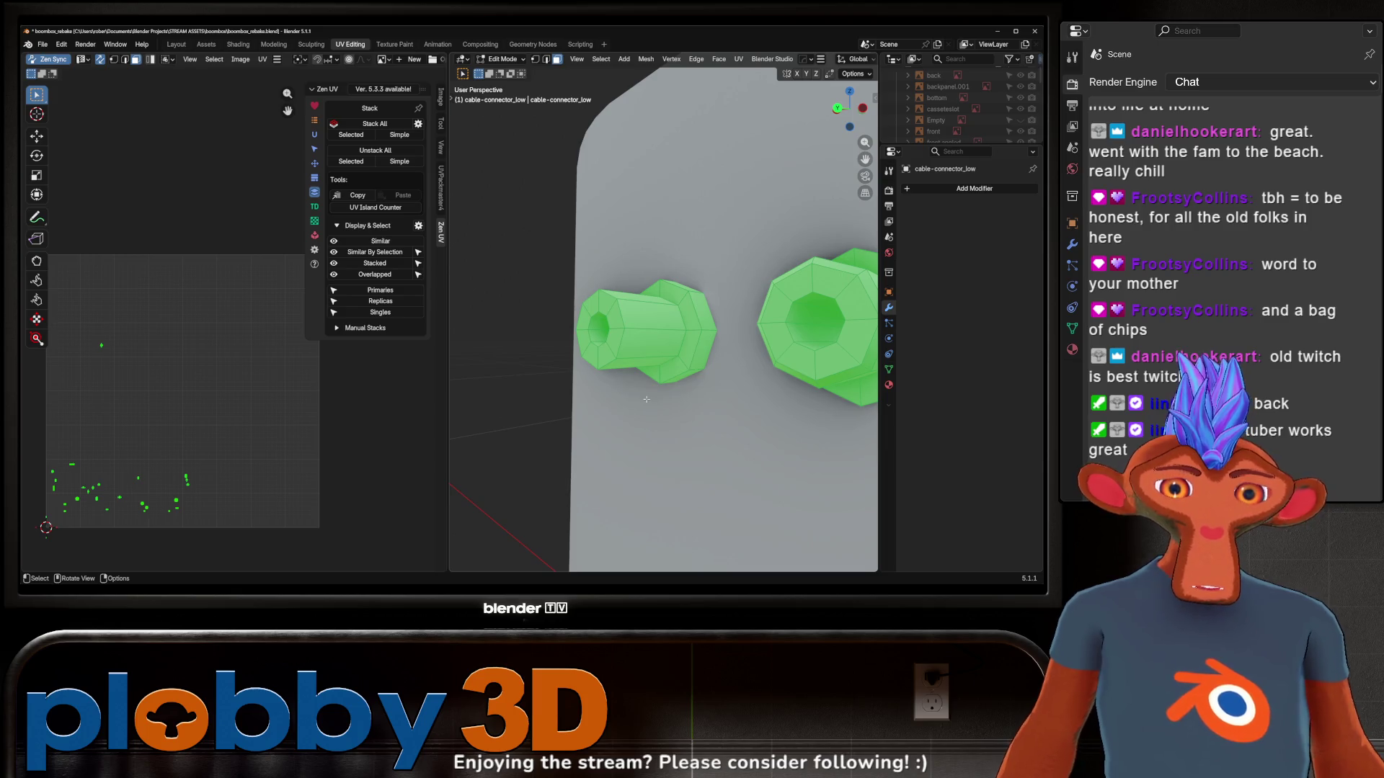
Reposition a connector edge loop and merge the mesh's duplicate vertices by distance
{"action": "middle_click_drag", "start_coordinate": [792, 324], "coordinate": [721, 307]}
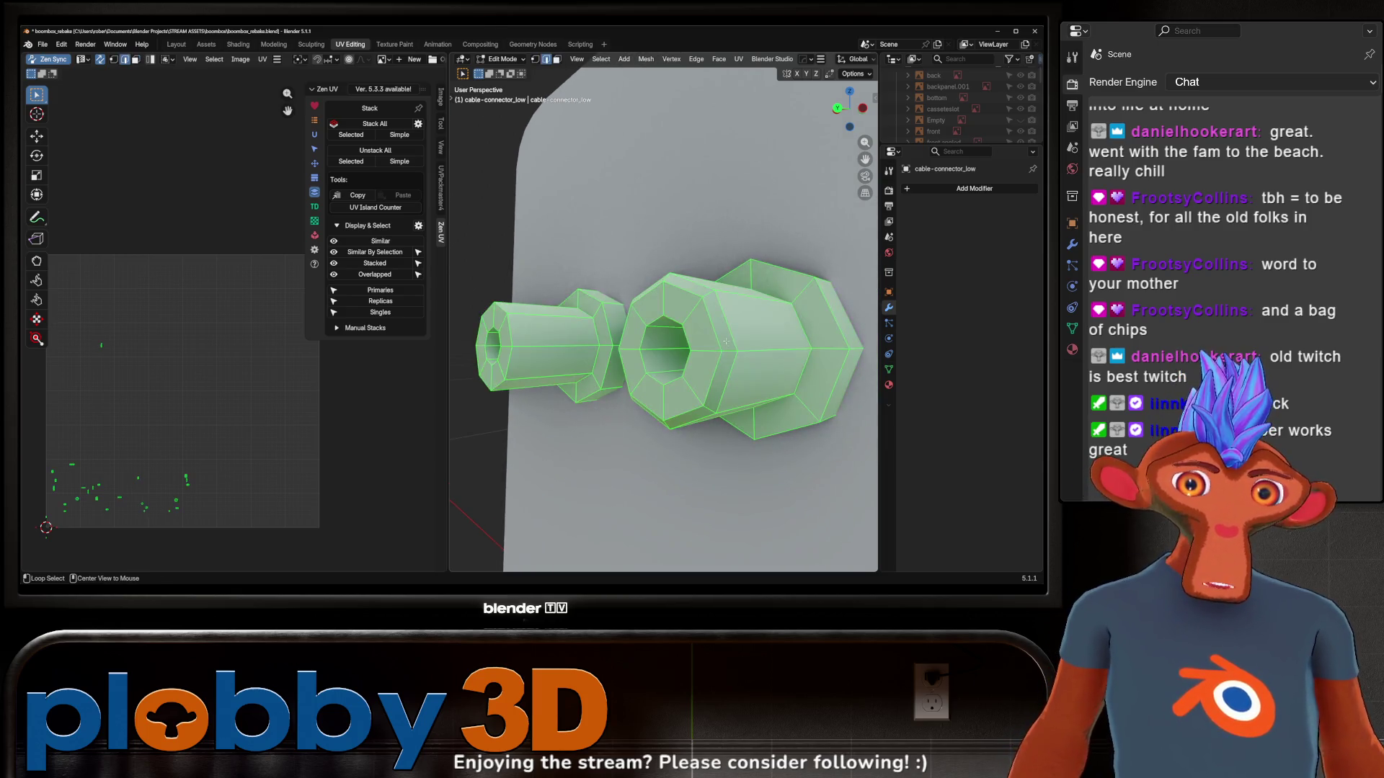
{"action": "left_click", "coordinate": [706, 302], "text": "alt"}
{"action": "key", "text": "g"}
{"action": "left_click", "coordinate": [709, 315]}
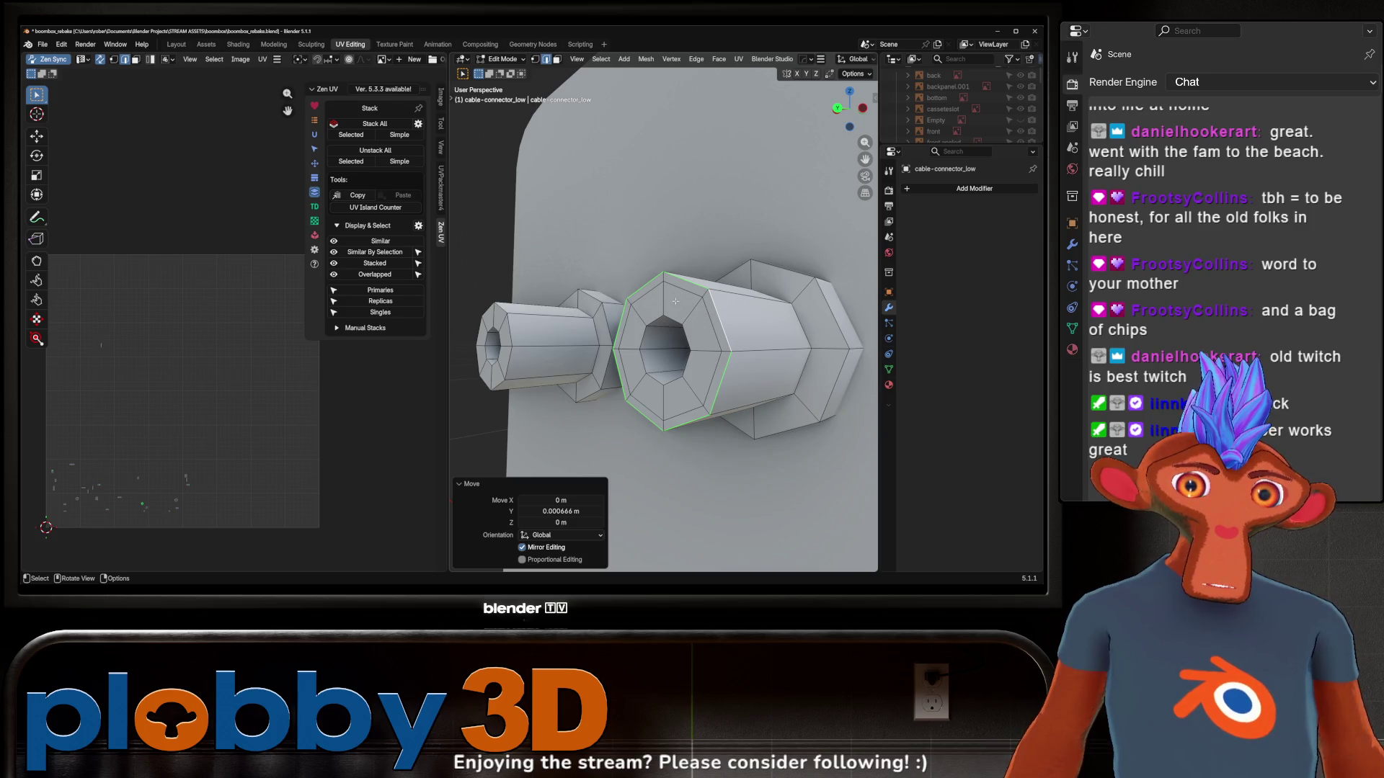
{"action": "key", "text": "a"}
{"action": "key", "text": "m"}
{"action": "left_click", "coordinate": [770, 310]}
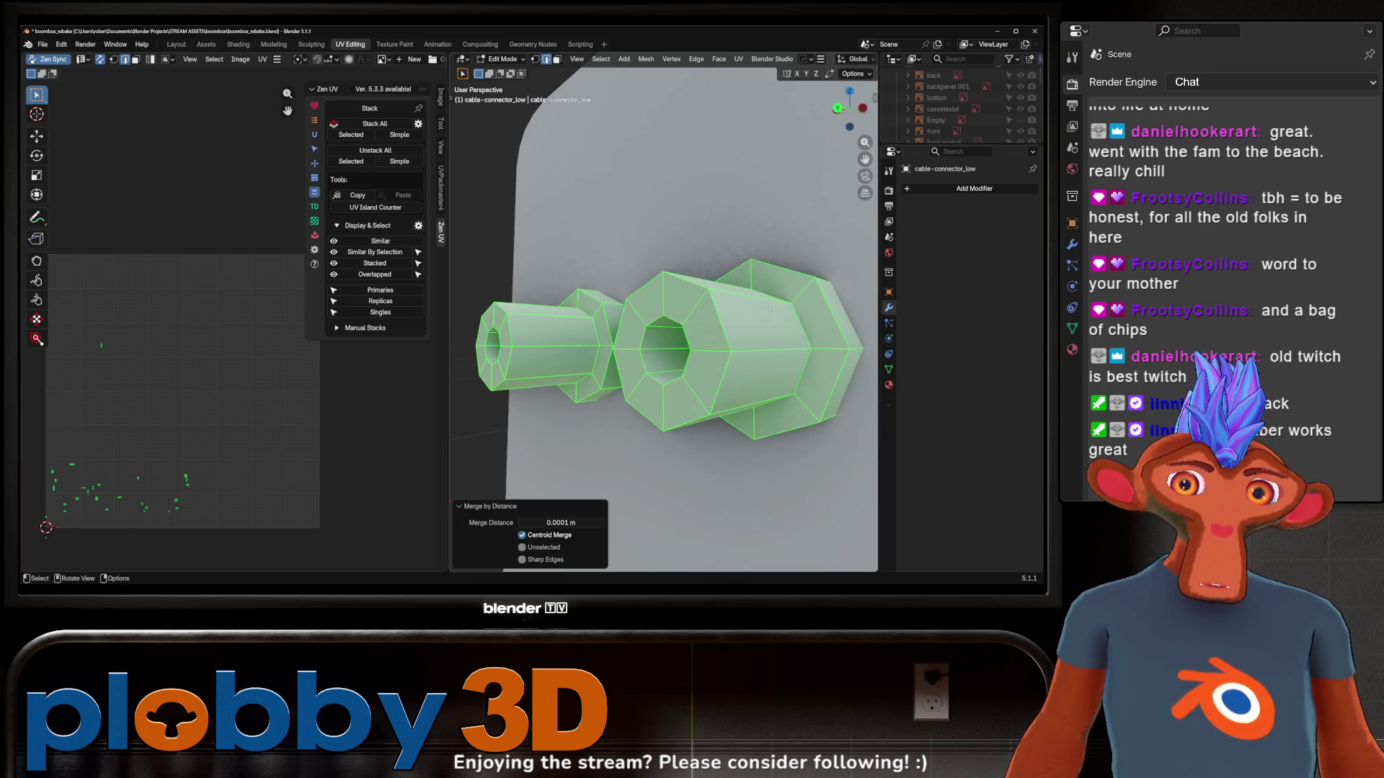
Move the selected connector faces along Y, leave Edit Mode, and return to solid shading
{"action": "mouse_move", "coordinate": [654, 326]}
{"action": "middle_mouse_down"}
{"action": "mouse_move", "coordinate": [613, 320]}
{"action": "mouse_move", "coordinate": [613, 357]}
{"action": "mouse_move", "coordinate": [685, 368]}
{"action": "mouse_move", "coordinate": [515, 373]}
{"action": "middle_mouse_up"}
{"action": "key", "text": "3"}
{"action": "key", "text": "g"}
{"action": "left_click", "coordinate": [685, 368]}
{"action": "key", "text": "Tab"}
{"action": "key", "text": "shift+z"}
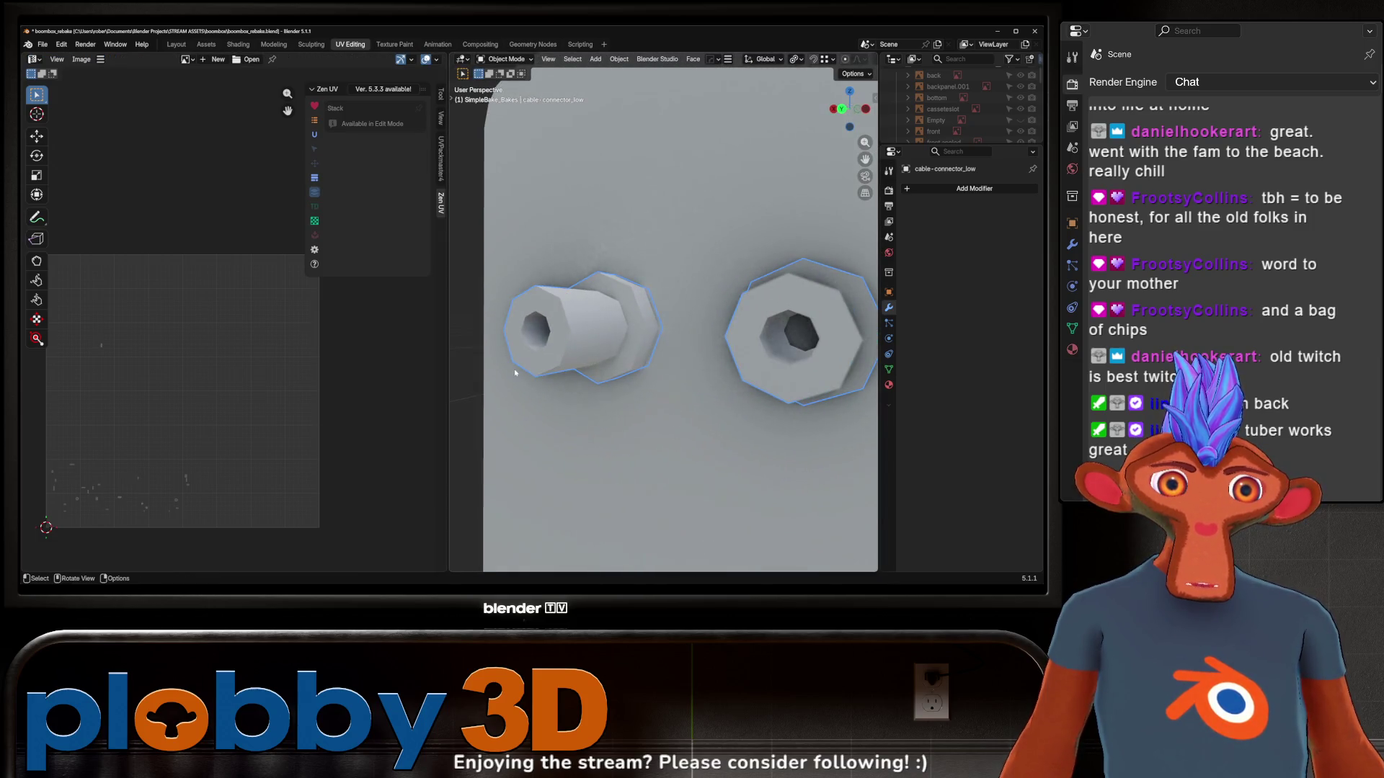
{"action": "scroll", "coordinate": [618, 377], "scroll_direction": "down", "scroll_amount": 3}
{"action": "mouse_move", "coordinate": [618, 377]}
{"action": "middle_mouse_down"}
{"action": "mouse_move", "coordinate": [696, 370]}
{"action": "mouse_move", "coordinate": [707, 395]}
{"action": "mouse_move", "coordinate": [749, 327]}
{"action": "mouse_move", "coordinate": [666, 450]}
{"action": "middle_mouse_up"}
Isolate the two cable connectors in local view and edit their mesh
{"action": "key", "text": "KP_Divide"}
{"action": "key", "text": "Tab"}
{"action": "scroll", "coordinate": [720, 375], "scroll_direction": "up", "scroll_amount": 3}
{"action": "middle_click_drag", "start_coordinate": [539, 353], "coordinate": [872, 372]}
{"action": "scroll", "coordinate": [785, 347], "scroll_direction": "down", "scroll_amount": 3}
{"action": "middle_click_drag", "start_coordinate": [786, 347], "coordinate": [727, 351]}
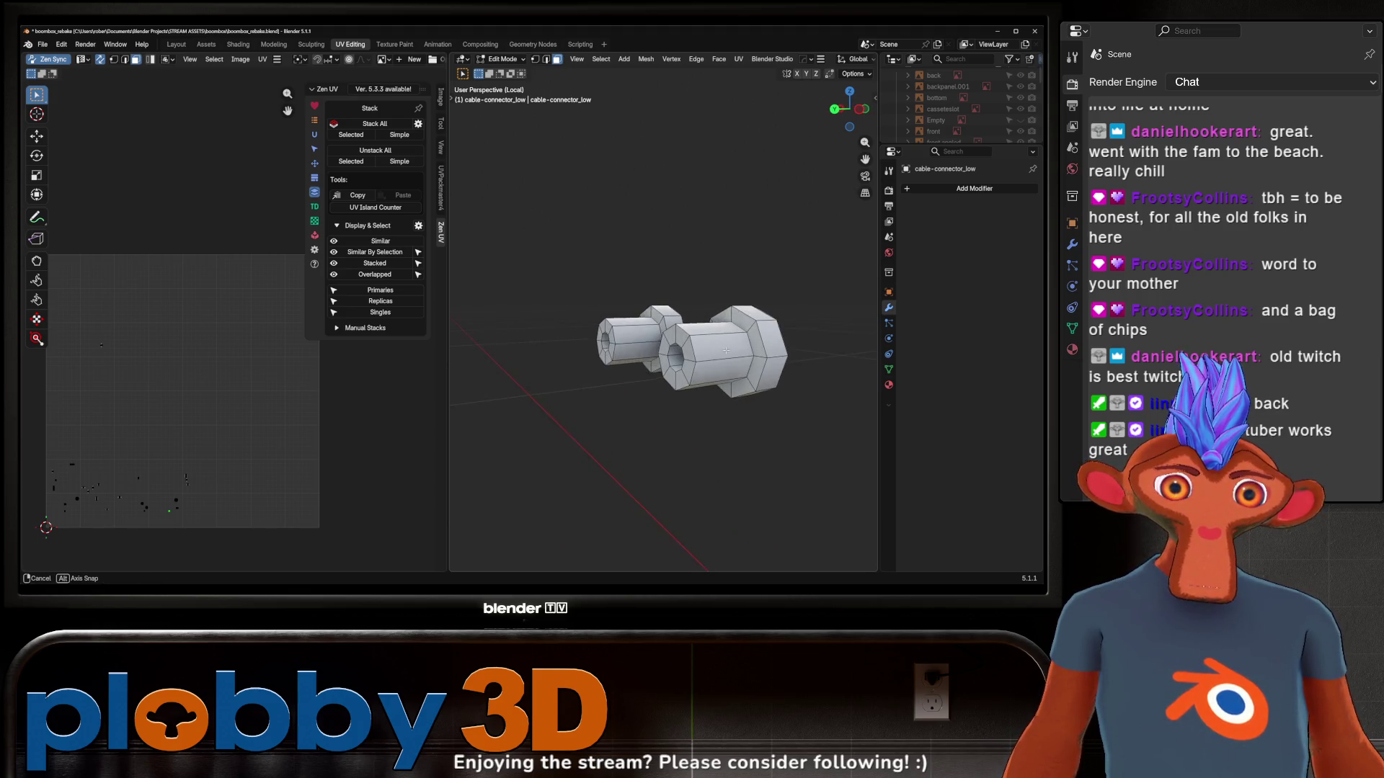
Mark a front-connector edge loop as a seam and unwrap with Minimum Stretch
{"action": "left_click", "coordinate": [691, 358], "text": "alt"}
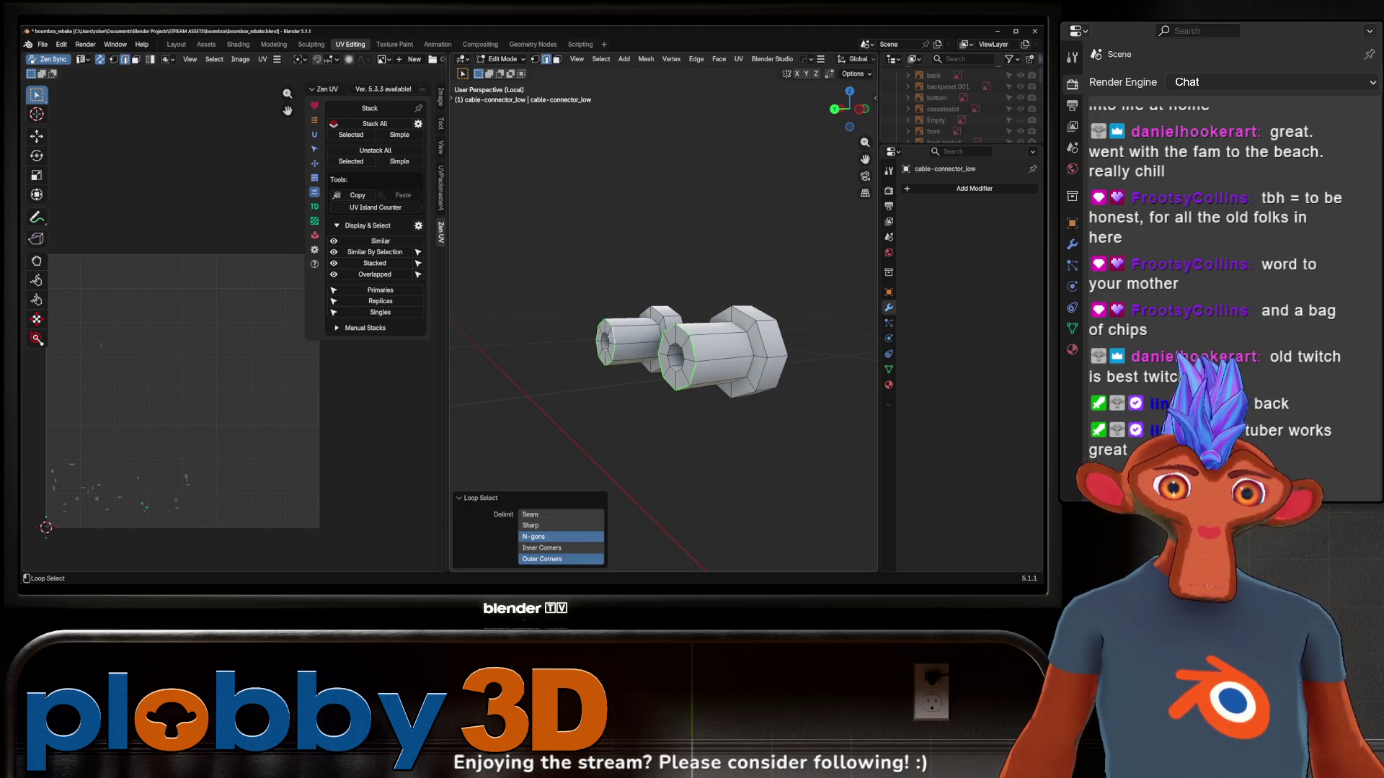
{"action": "key", "text": "u"}
{"action": "left_click", "coordinate": [777, 390]}
{"action": "key", "text": "a"}
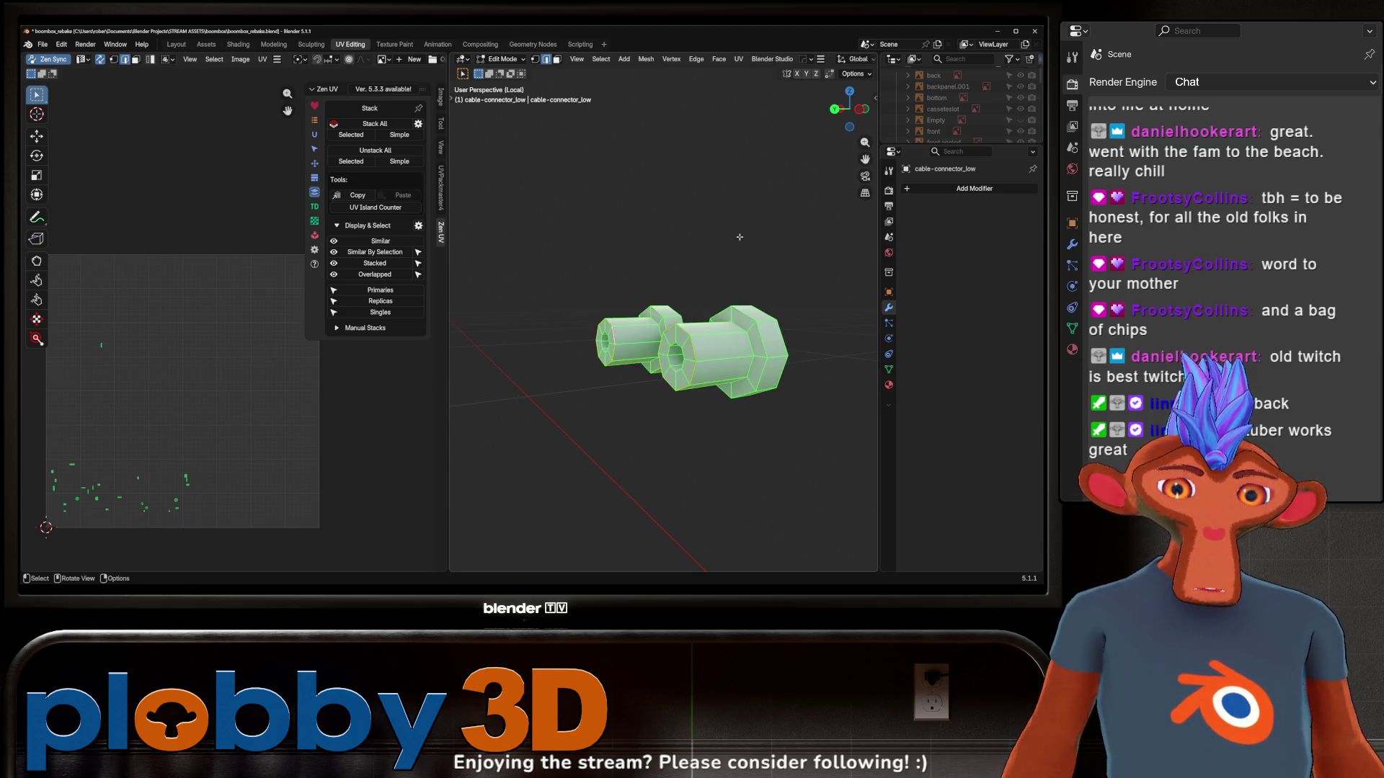
{"action": "key", "text": "u"}
{"action": "left_click", "coordinate": [690, 93]}
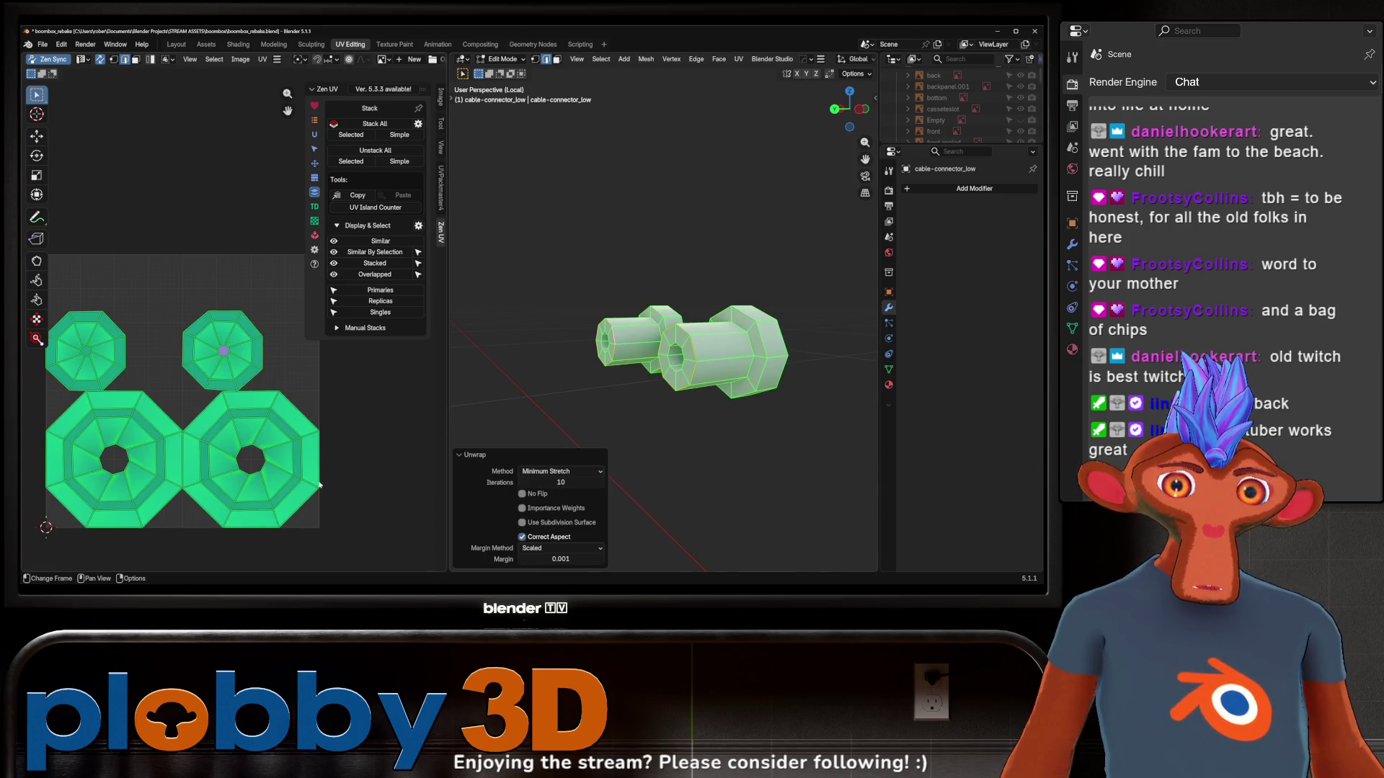
{"action": "left_click", "coordinate": [345, 488]}
Inspect the connectors from end-on, angled and front views, selecting the centre face
{"action": "scroll", "coordinate": [734, 343], "scroll_direction": "up", "scroll_amount": 1}
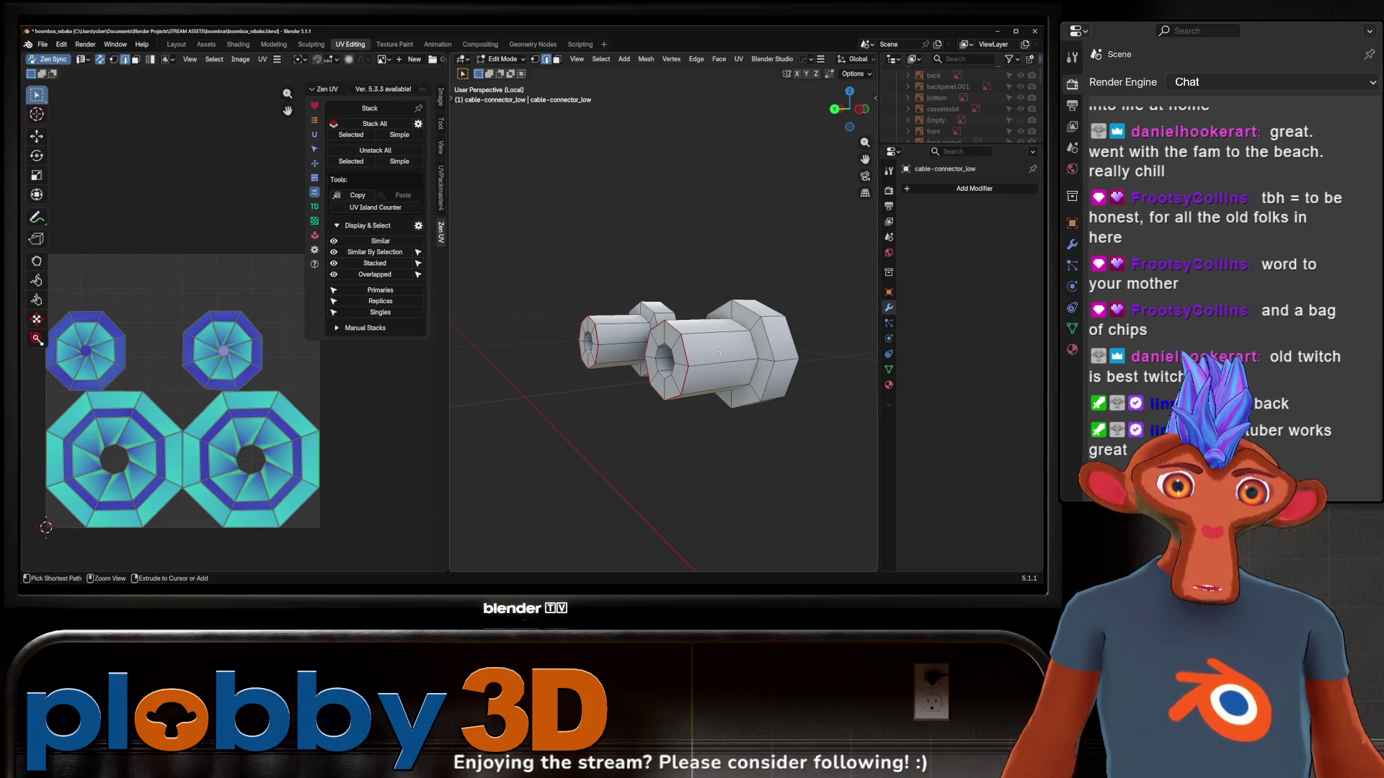
{"action": "key", "text": "a"}
{"action": "middle_click_drag", "start_coordinate": [720, 352], "coordinate": [750, 352]}
{"action": "scroll", "coordinate": [750, 351], "scroll_direction": "up", "scroll_amount": 2}
{"action": "left_click", "coordinate": [751, 352]}
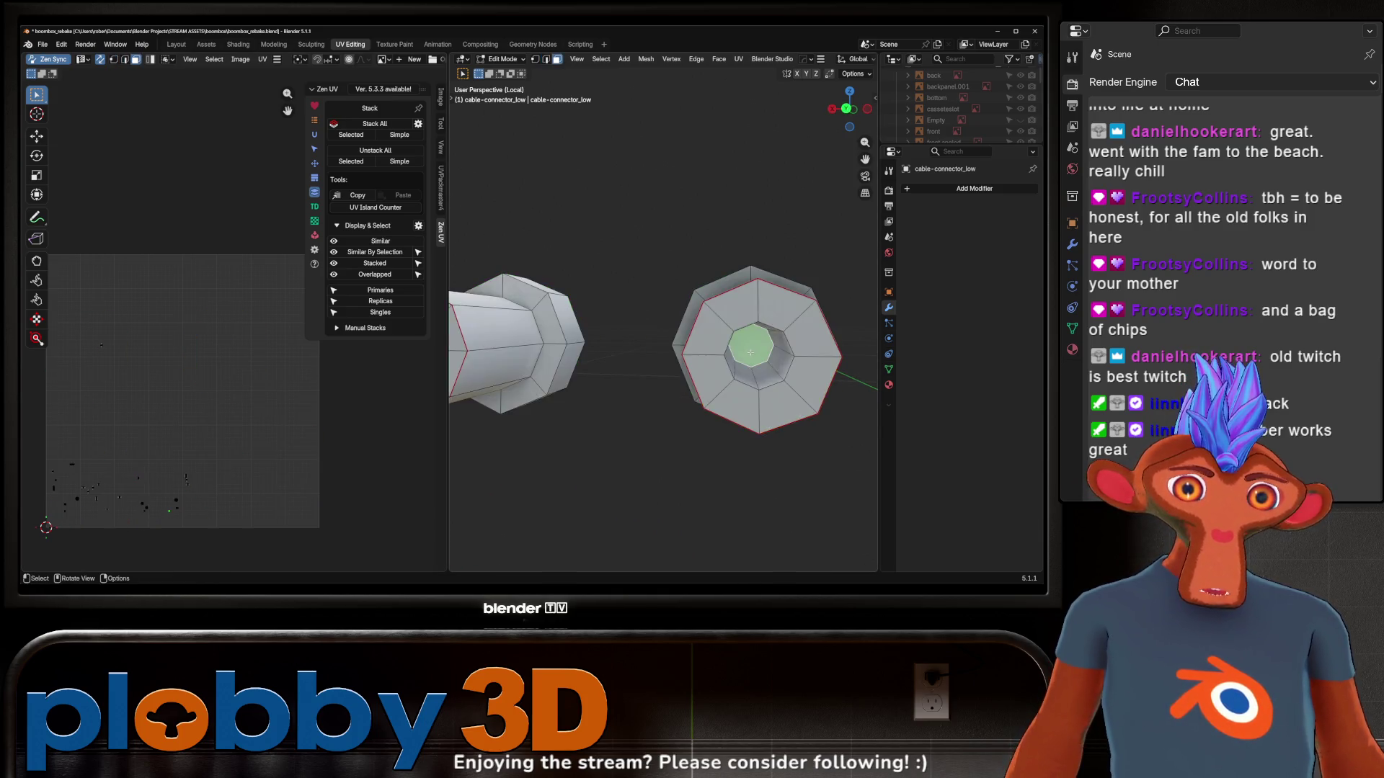
{"action": "scroll", "coordinate": [750, 352], "scroll_direction": "down", "scroll_amount": 5}
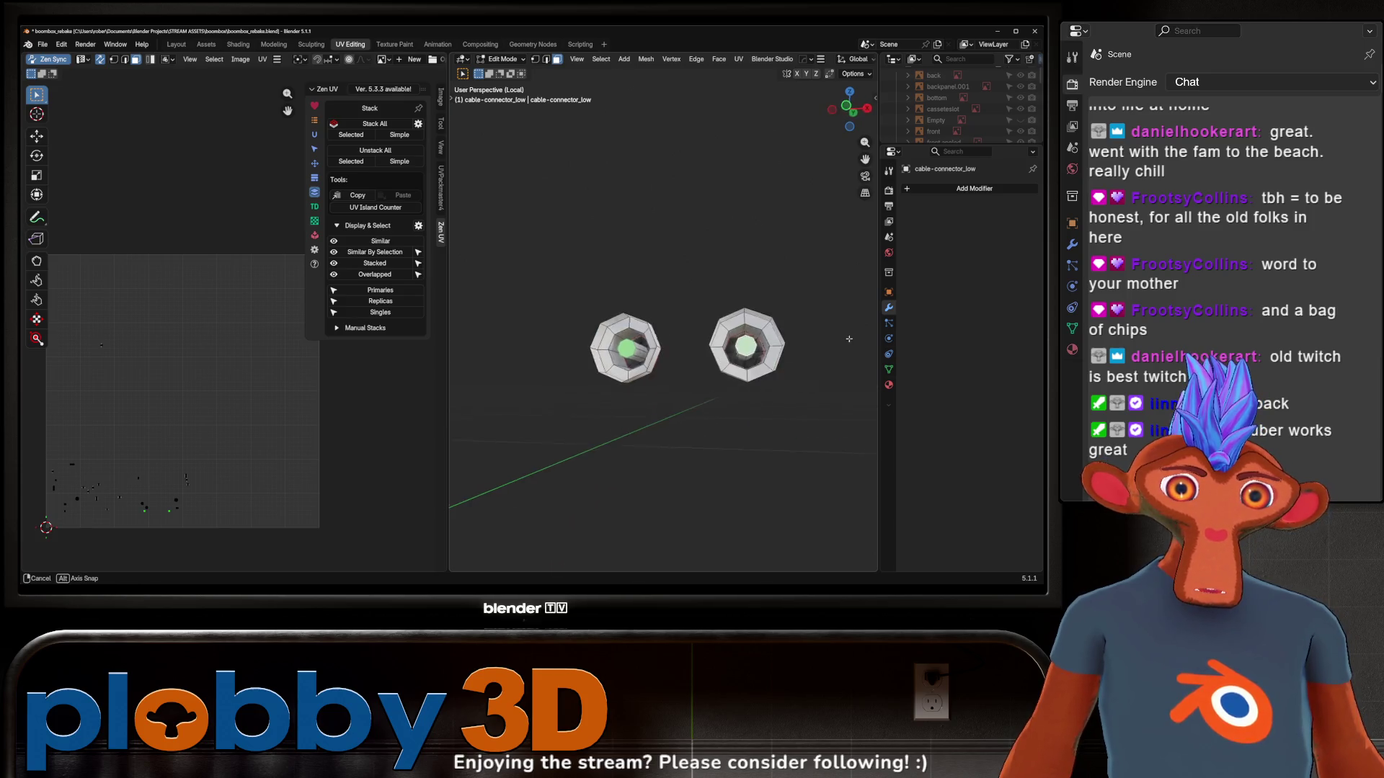
{"action": "middle_click_drag", "start_coordinate": [619, 342], "coordinate": [588, 359]}
{"action": "scroll", "coordinate": [609, 348], "scroll_direction": "up", "scroll_amount": 3}
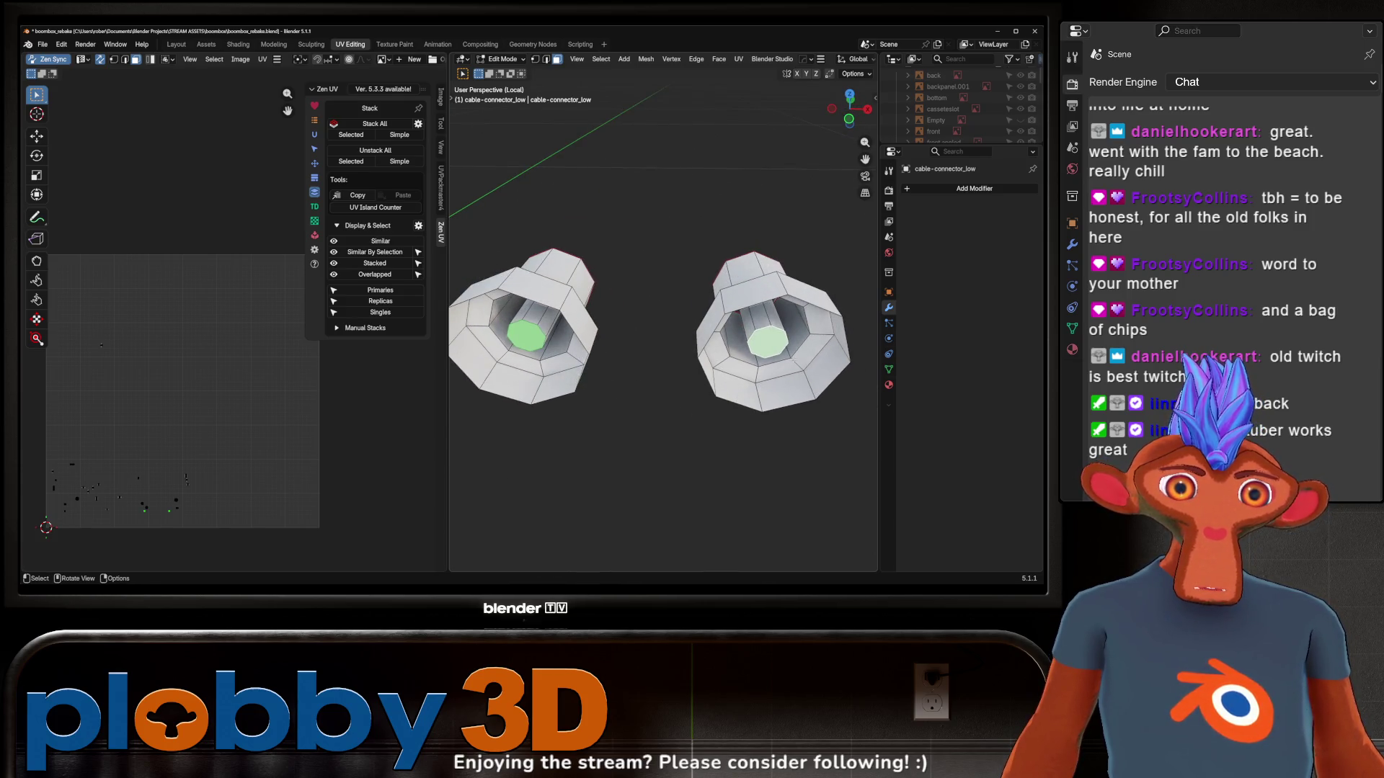
{"action": "middle_click_drag", "start_coordinate": [721, 361], "coordinate": [717, 401]}
{"action": "scroll", "coordinate": [714, 389], "scroll_direction": "up", "scroll_amount": 3}
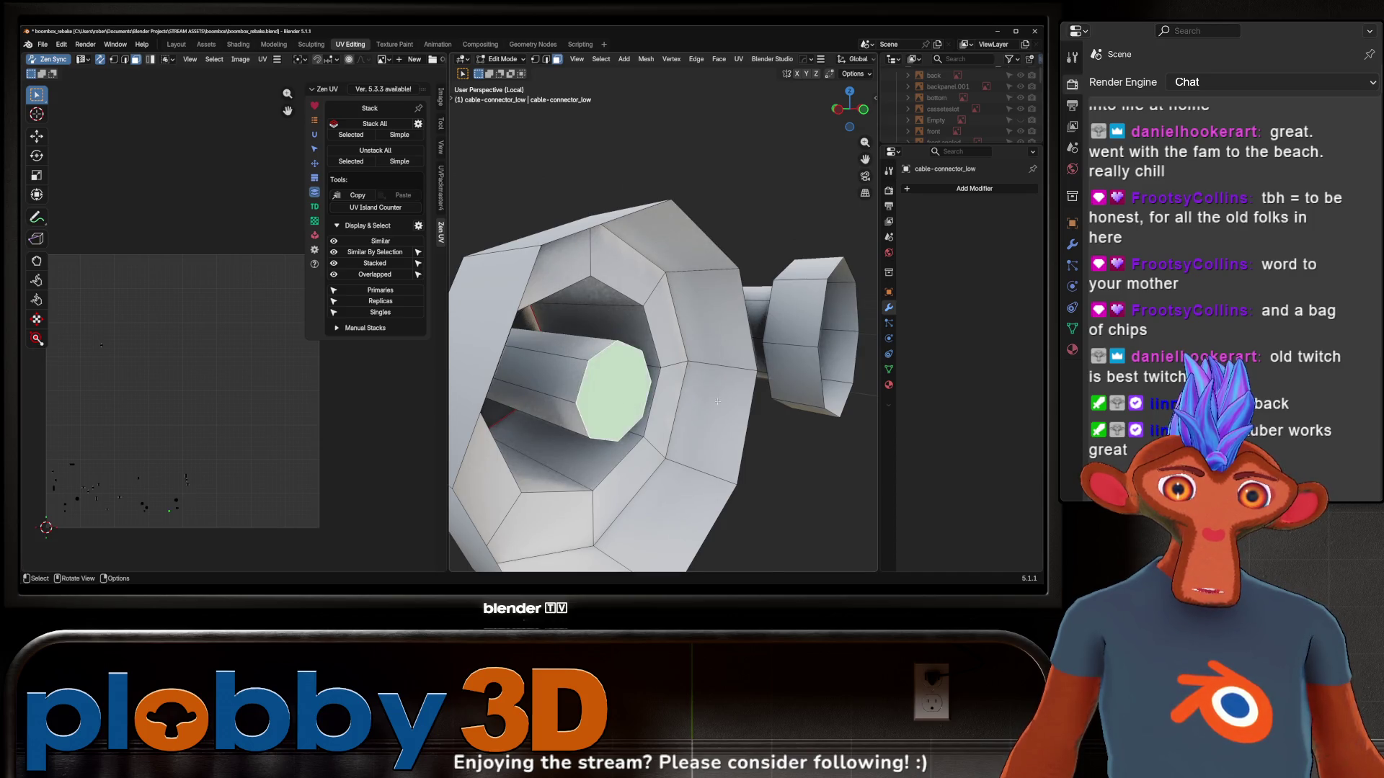
{"action": "key", "text": "KP_1"}
{"action": "scroll", "coordinate": [600, 400], "scroll_direction": "down", "scroll_amount": 3}
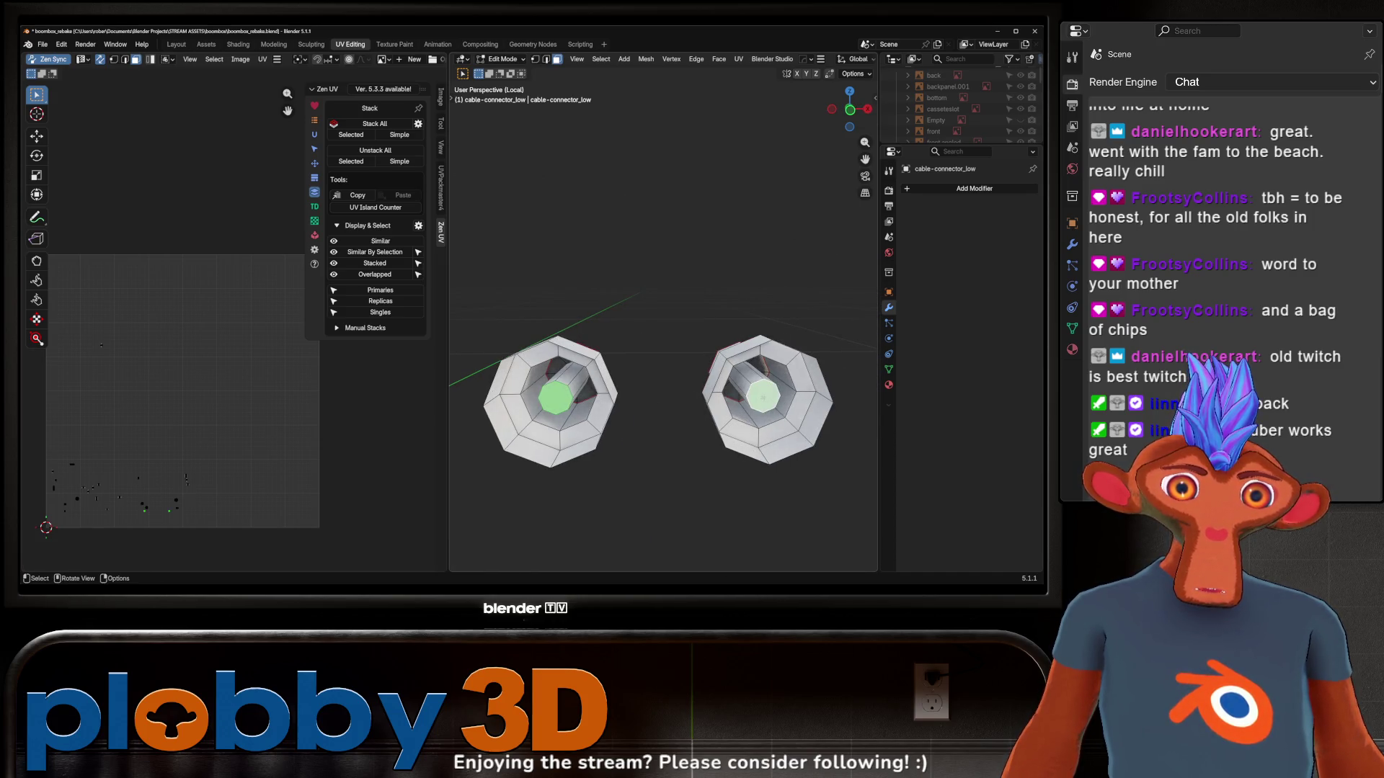
{"action": "right_click", "coordinate": [749, 367]}
Select another connector edge loop, unwrap the connectors again, and pick a right-cylinder loop
{"action": "middle_click_drag", "start_coordinate": [577, 403], "coordinate": [666, 414]}
{"action": "left_click", "coordinate": [585, 407], "text": "alt"}
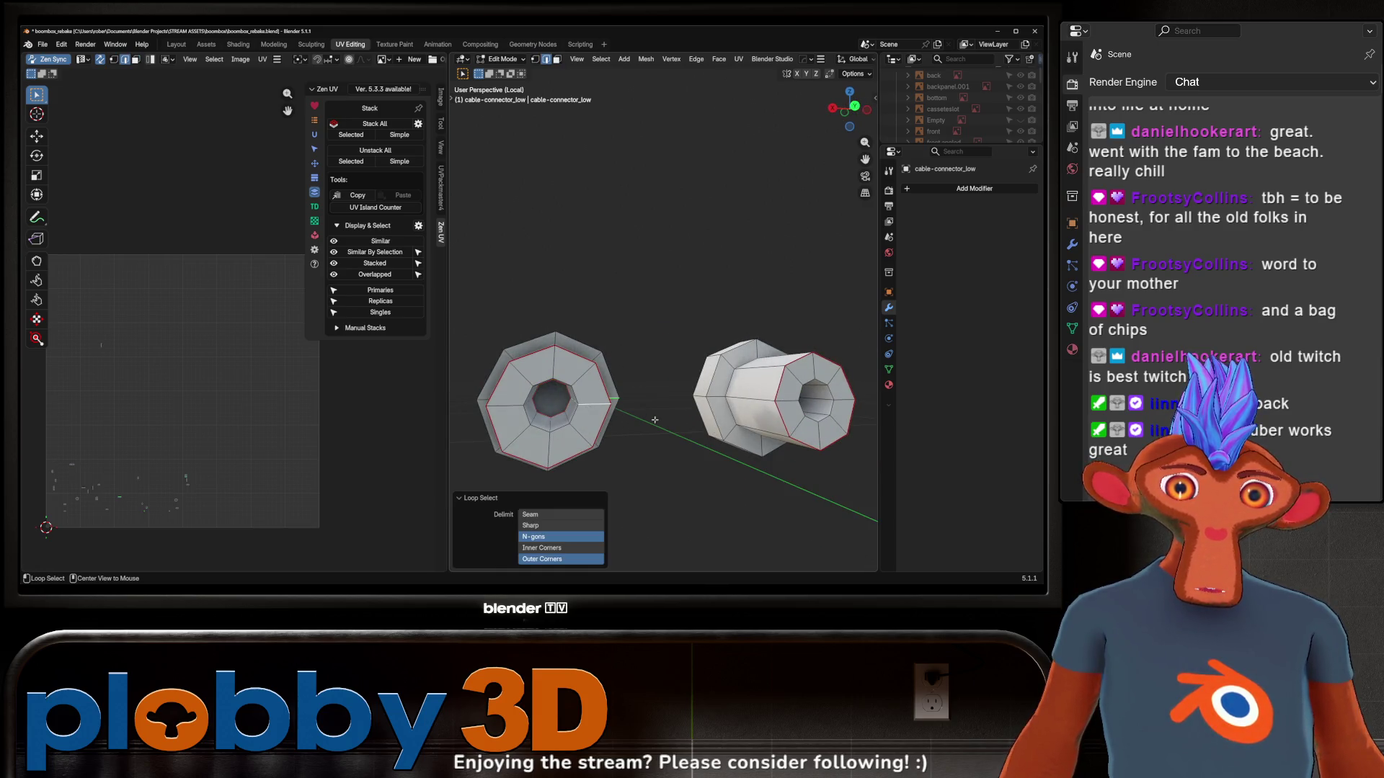
{"action": "middle_click_drag", "start_coordinate": [510, 410], "coordinate": [484, 396]}
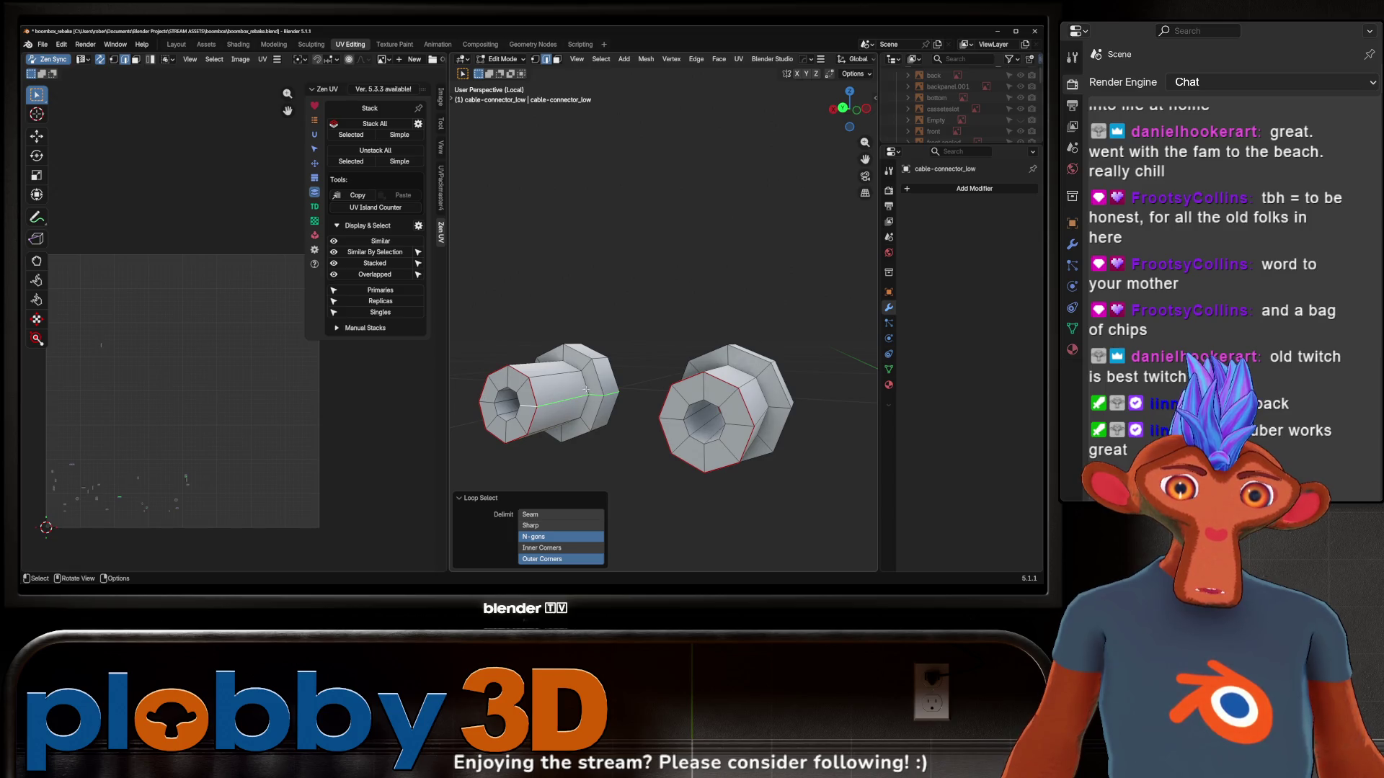
{"action": "key", "text": "a"}
{"action": "key", "text": "u"}
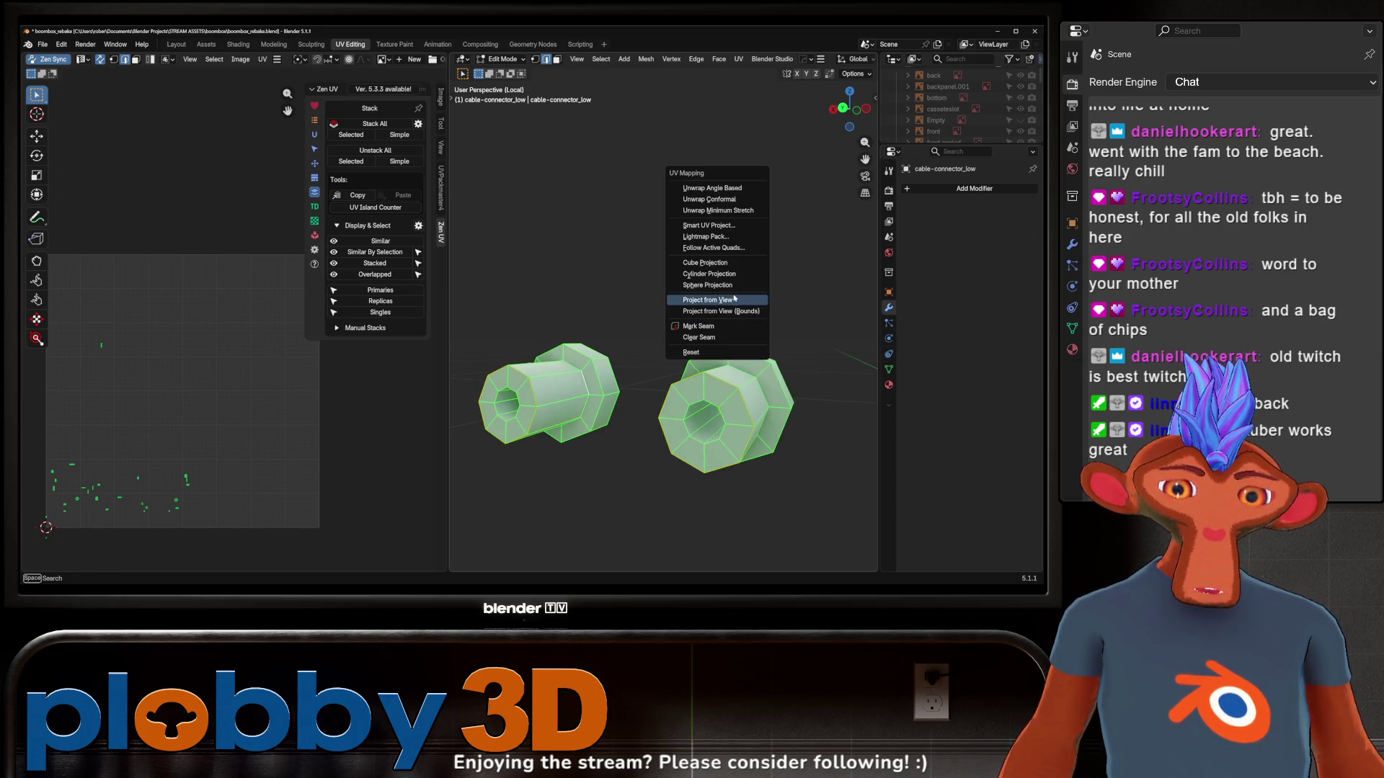
{"action": "left_click", "coordinate": [712, 216]}
{"action": "key", "text": "alt+a"}
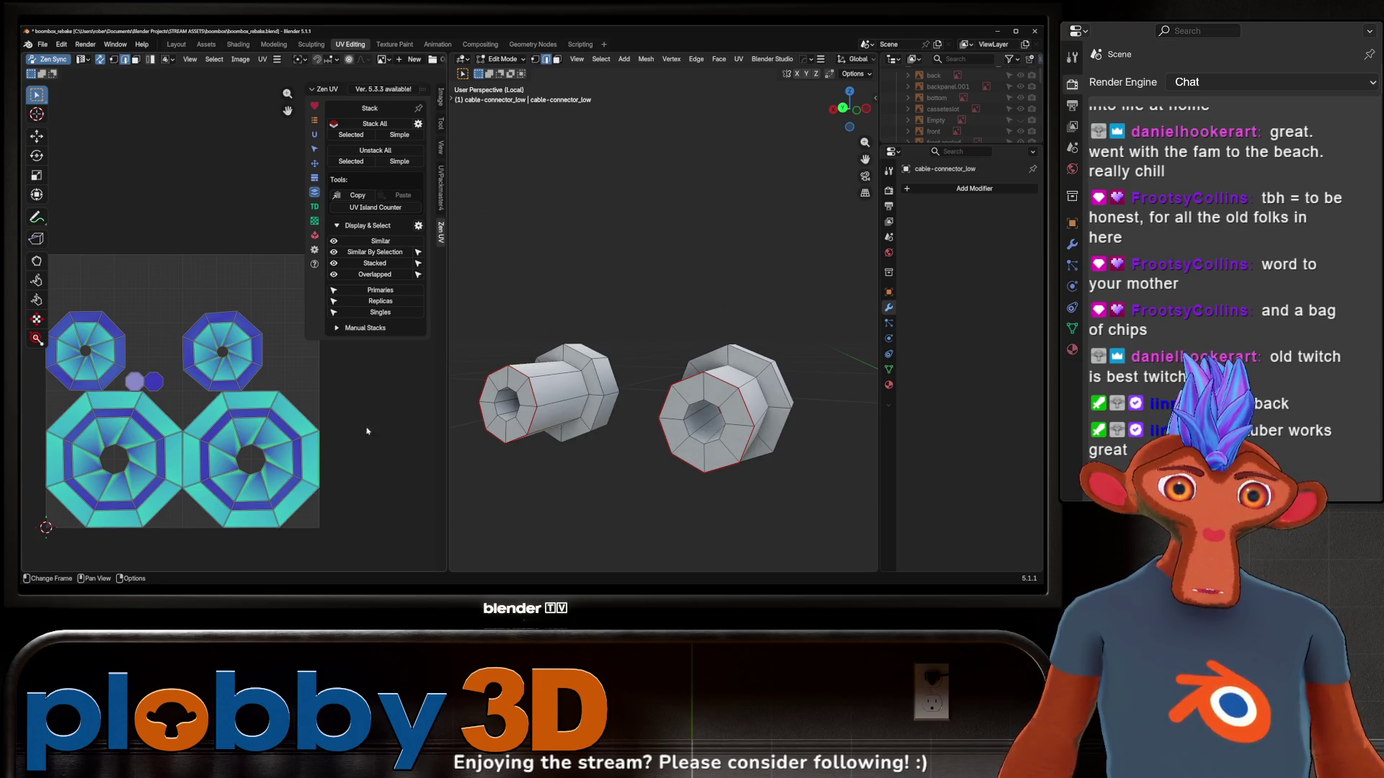
{"action": "middle_click_drag", "start_coordinate": [708, 380], "coordinate": [713, 387]}
{"action": "left_click", "coordinate": [724, 394], "text": "alt"}
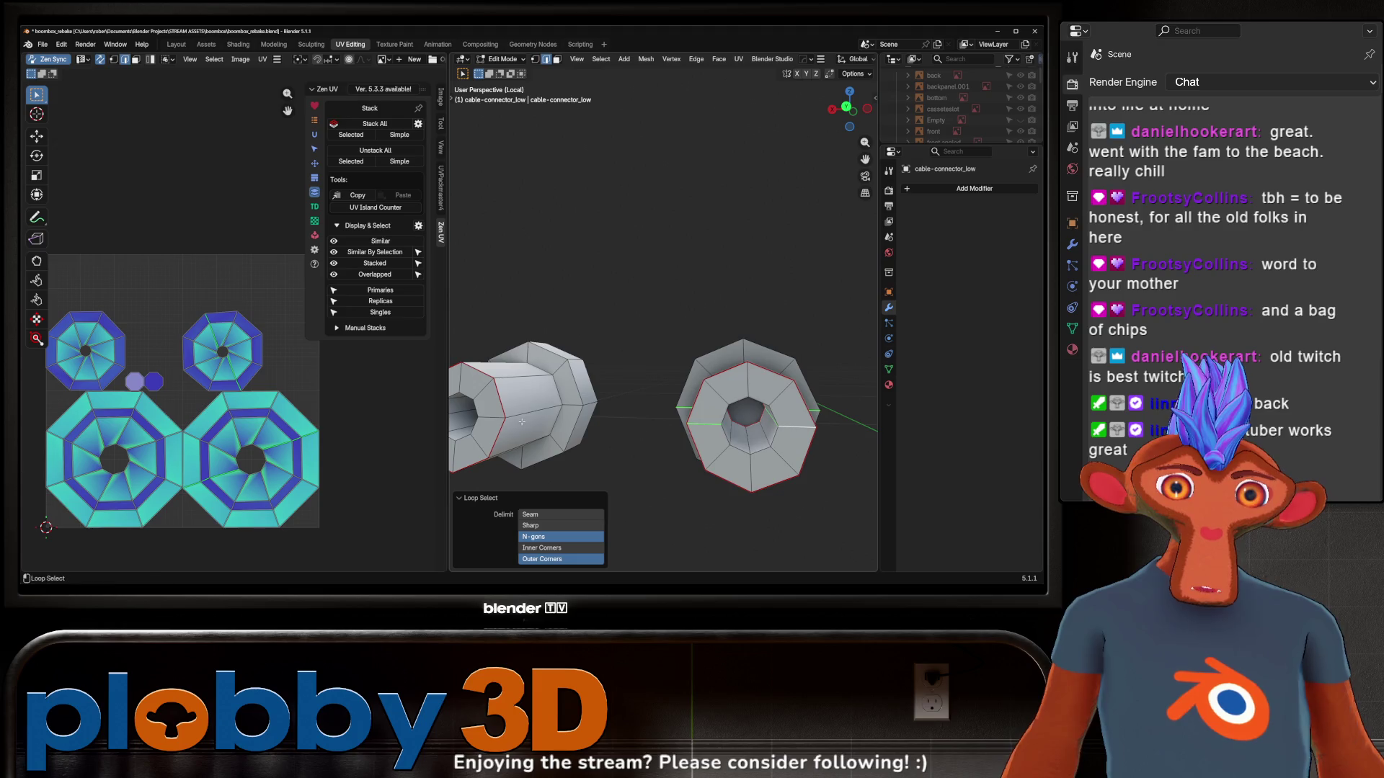
Select the whole connector mesh and unwrap it into strip UV islands
{"action": "middle_click_drag", "start_coordinate": [522, 422], "coordinate": [578, 416]}
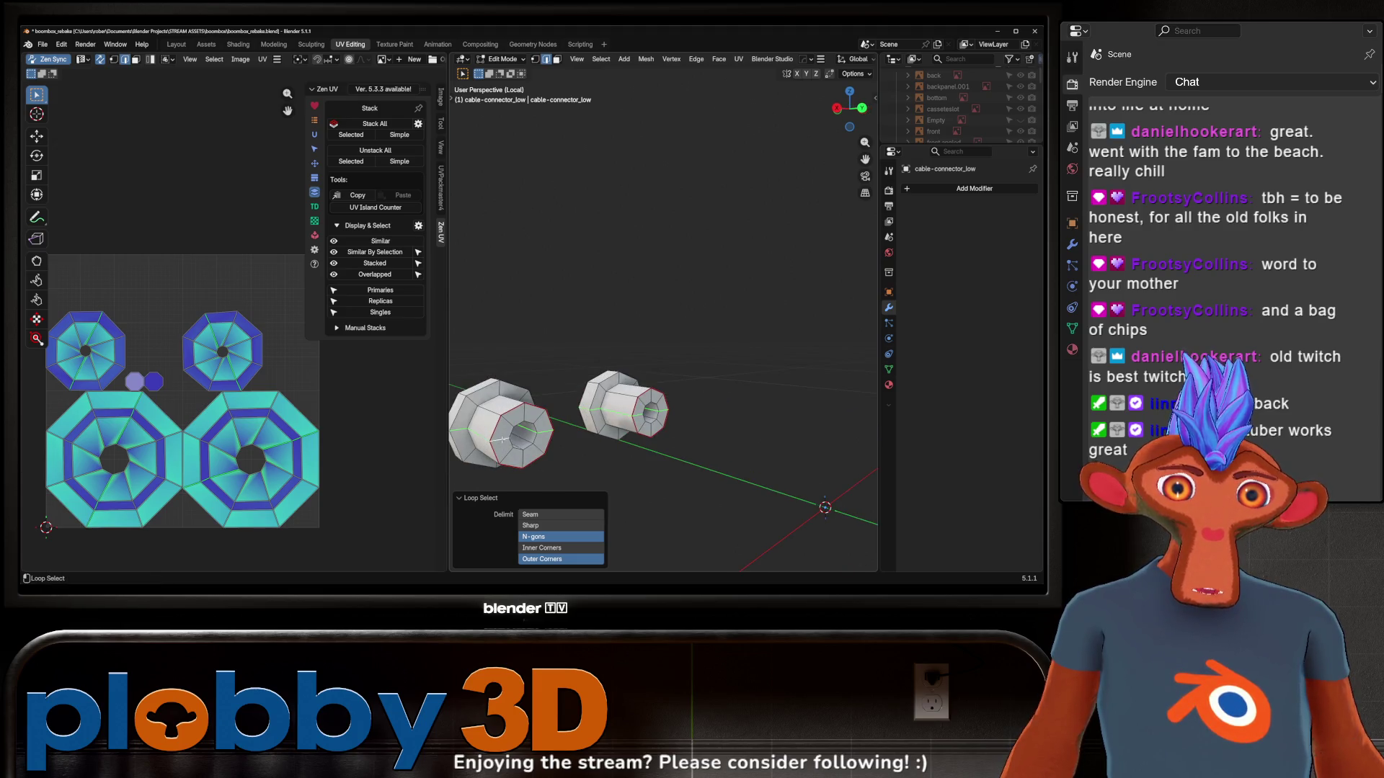
{"action": "key", "text": "shift+g"}
{"action": "left_click", "coordinate": [728, 460]}
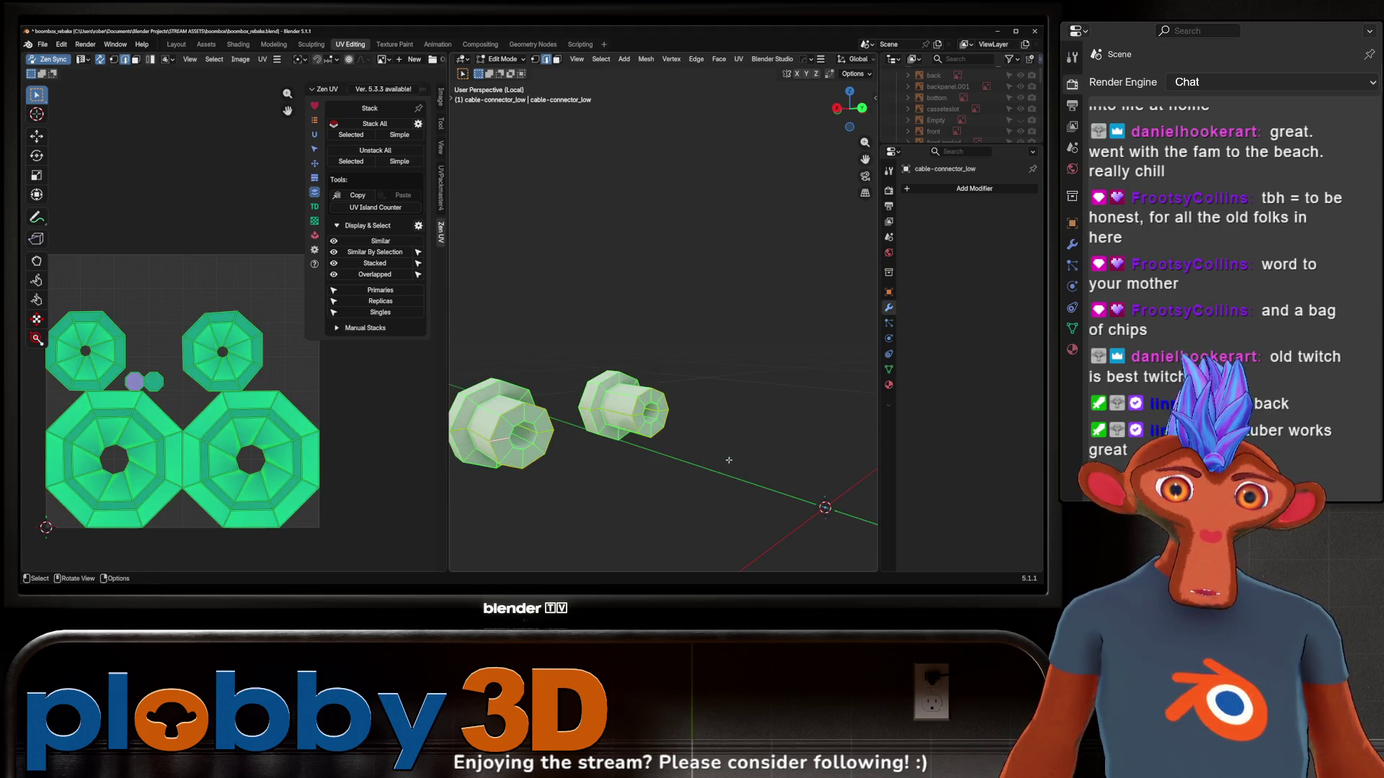
{"action": "key", "text": "u"}
{"action": "left_click", "coordinate": [728, 294]}
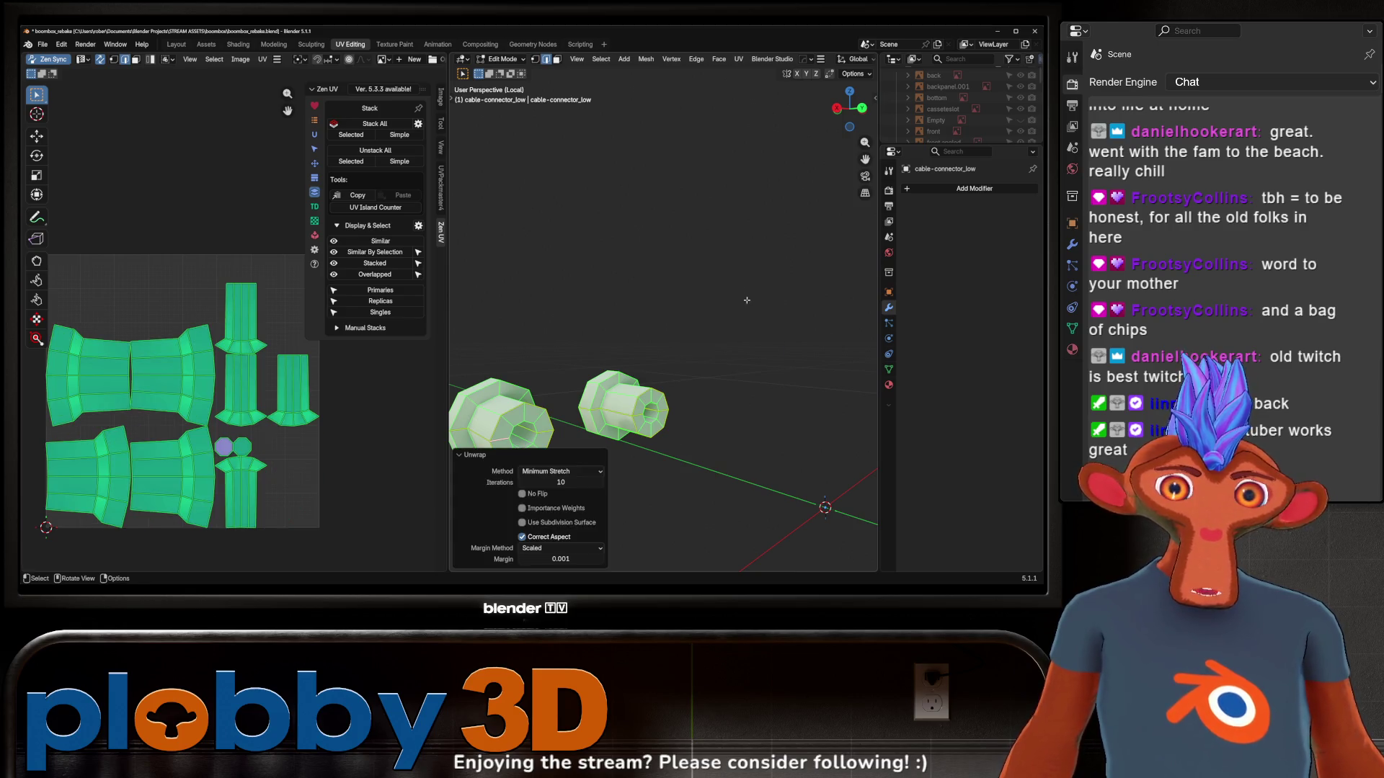
{"action": "key", "text": "alt+a"}
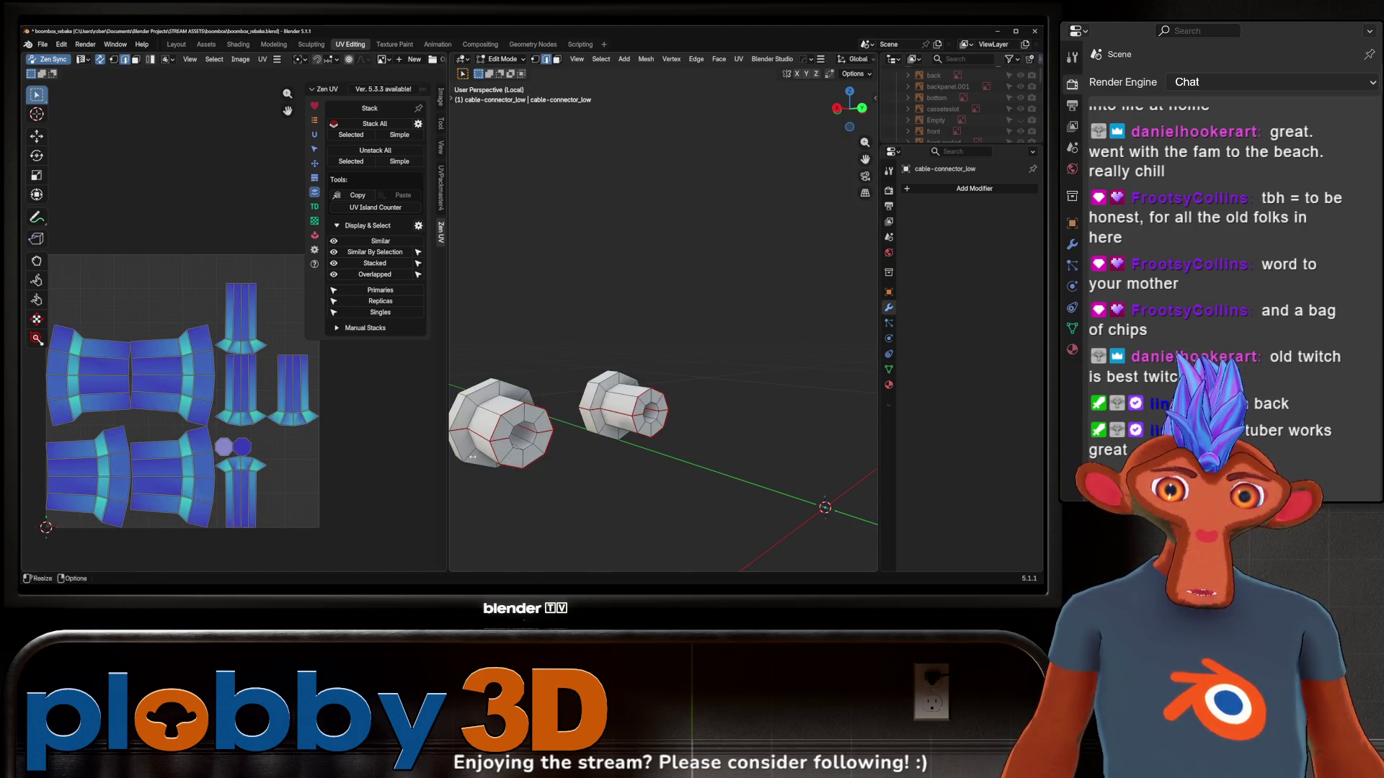
Reselect all connector faces and unwrap them again
{"action": "mouse_move", "coordinate": [472, 472]}
{"action": "middle_mouse_down"}
{"action": "mouse_move", "coordinate": [519, 436]}
{"action": "mouse_move", "coordinate": [634, 432]}
{"action": "middle_mouse_up"}
{"action": "left_click", "coordinate": [652, 430]}
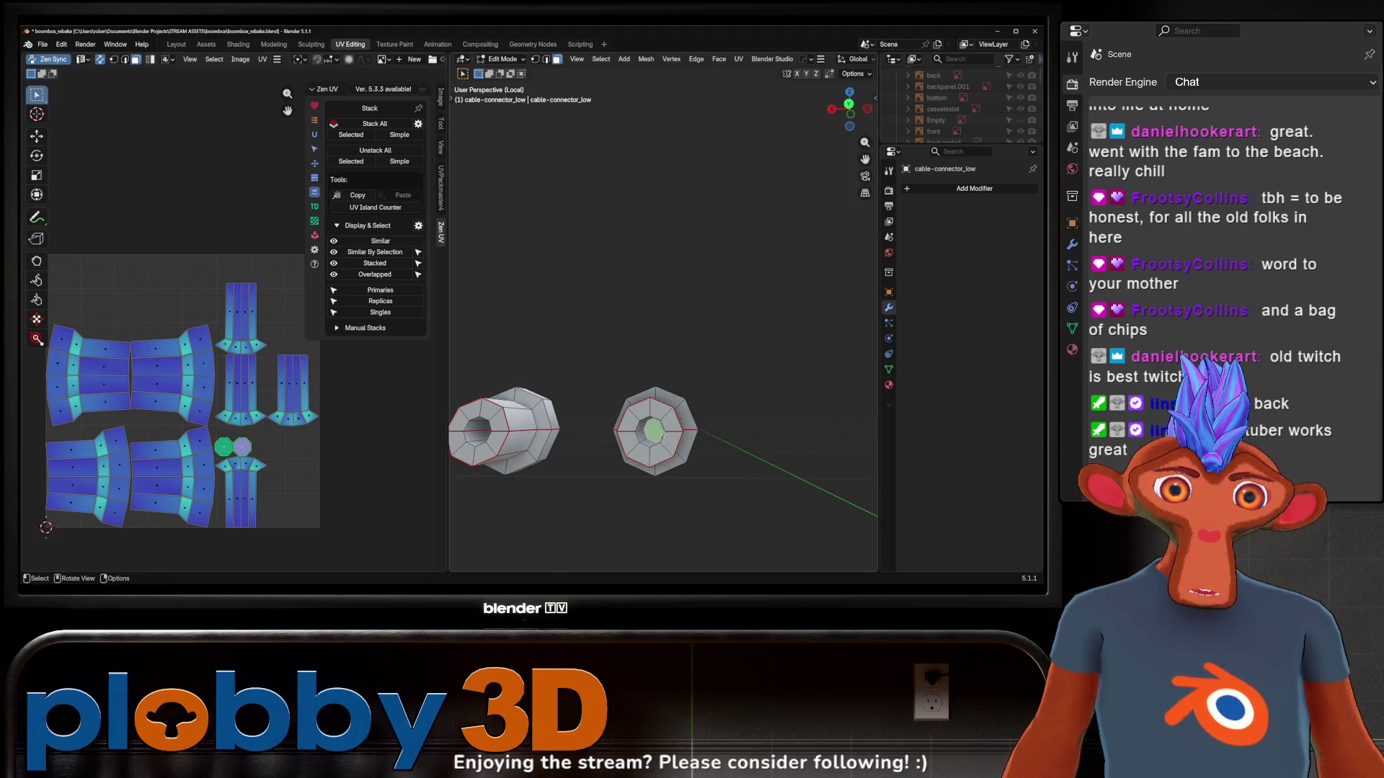
{"action": "key", "text": "u"}
{"action": "key", "text": "Escape"}
{"action": "key", "text": "a"}
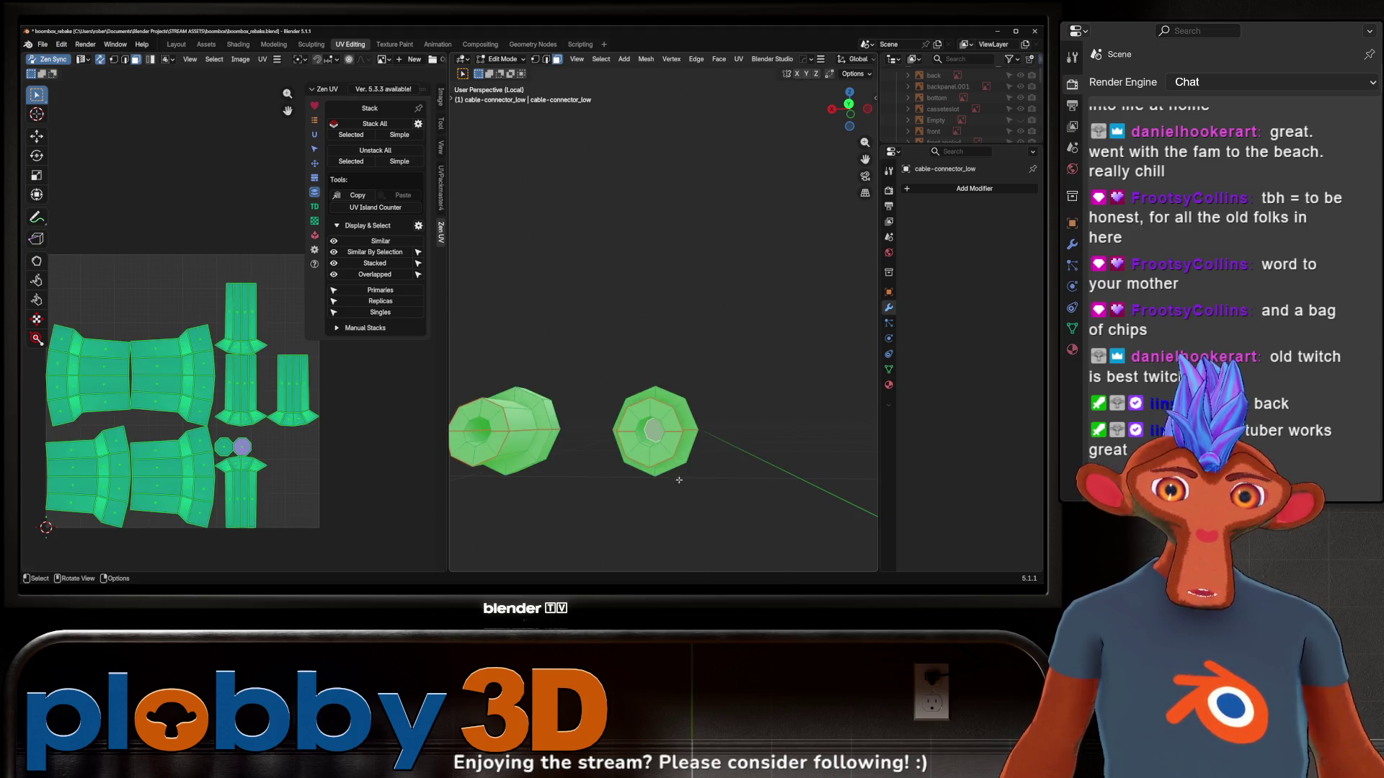
{"action": "key", "text": "u"}
{"action": "left_click", "coordinate": [613, 102]}
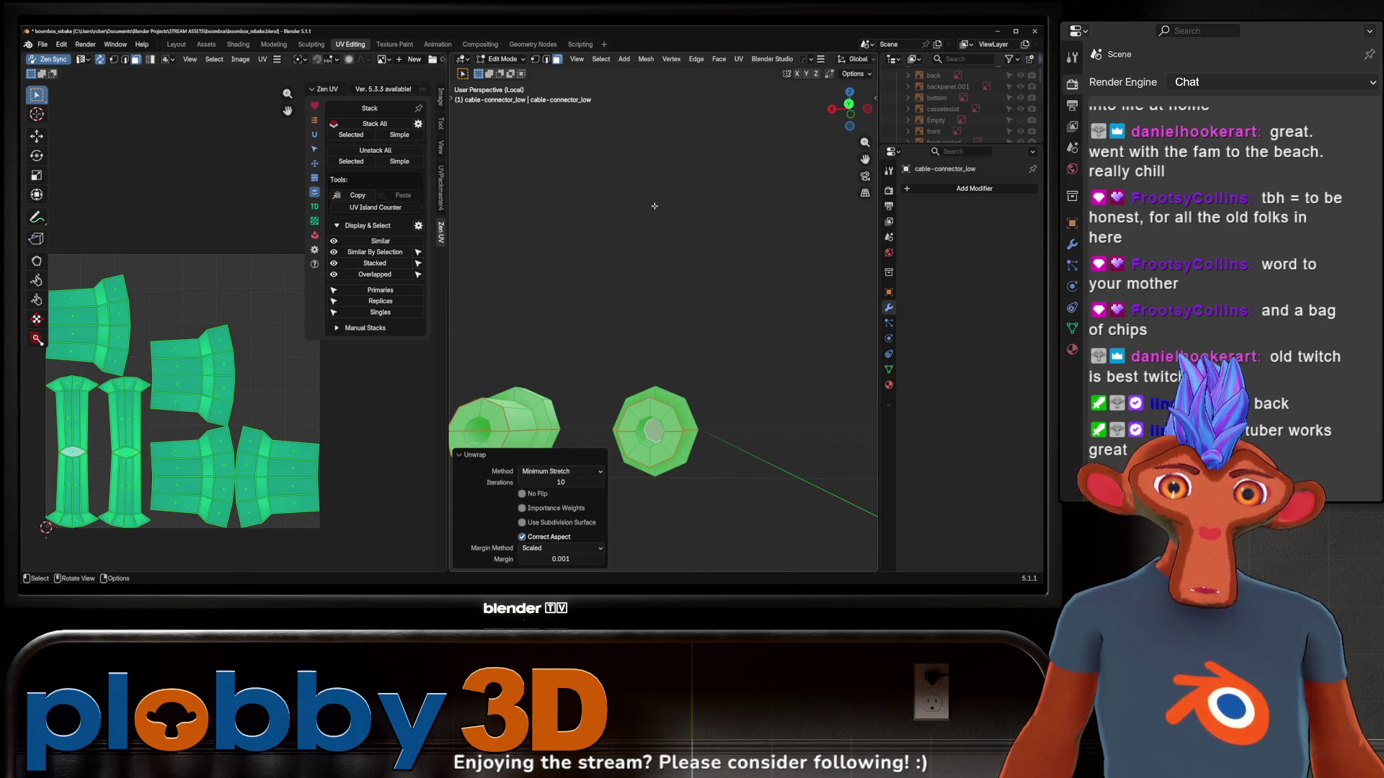
{"action": "key", "text": "ctrl+z"}
{"action": "key", "text": "ctrl+z"}
Compare the Conformal and Angle Based unwraps, settling back on Minimum Stretch
{"action": "key", "text": "a"}
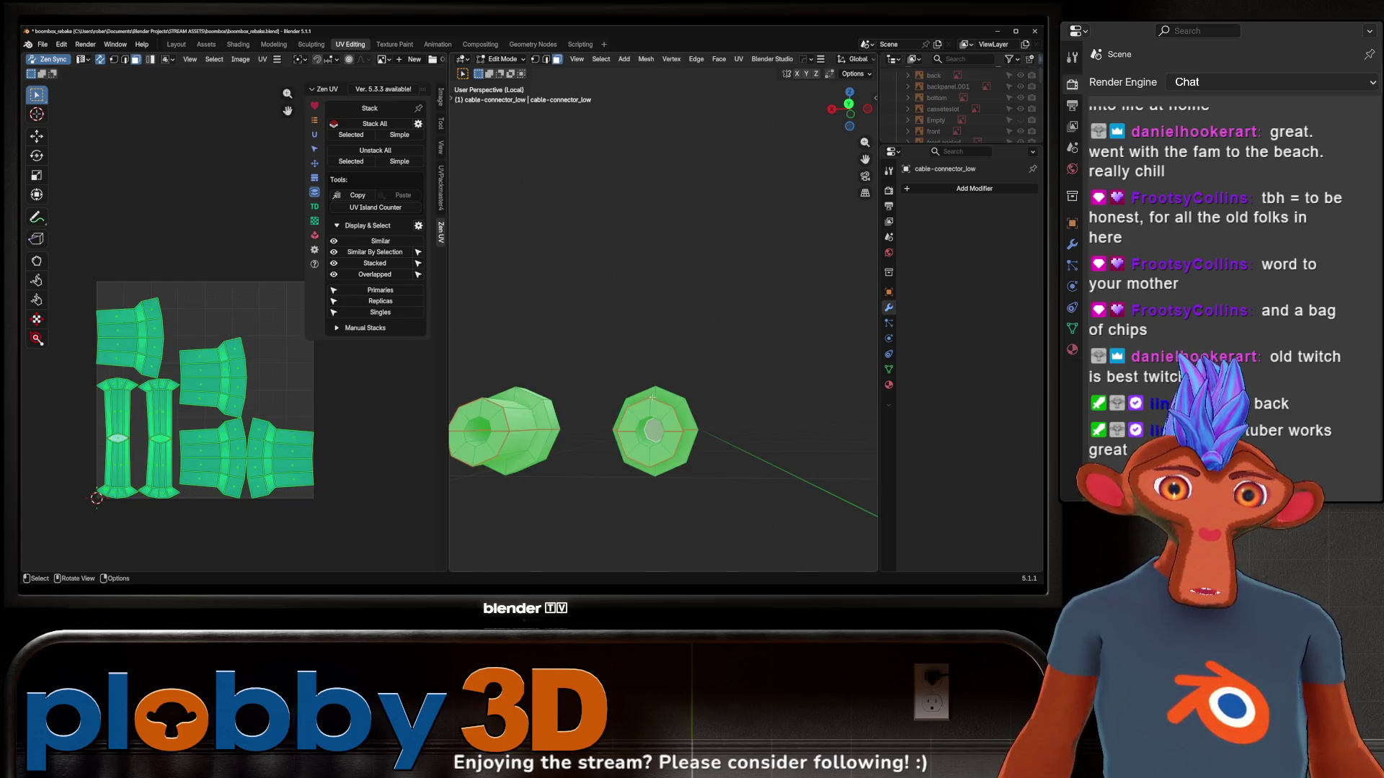
{"action": "key", "text": "u"}
{"action": "left_click", "coordinate": [693, 174]}
{"action": "key", "text": "u"}
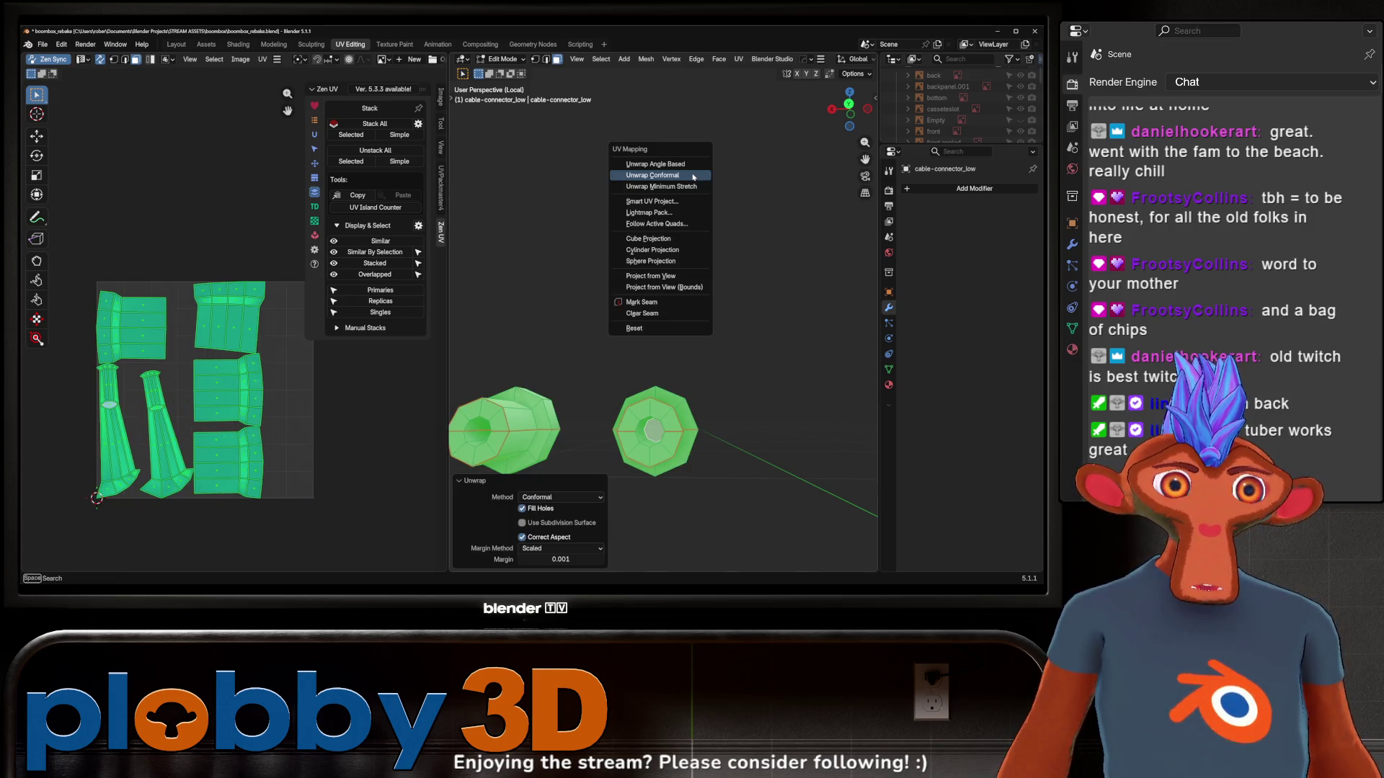
{"action": "left_click", "coordinate": [690, 184]}
{"action": "key", "text": "u"}
{"action": "left_click", "coordinate": [688, 167]}
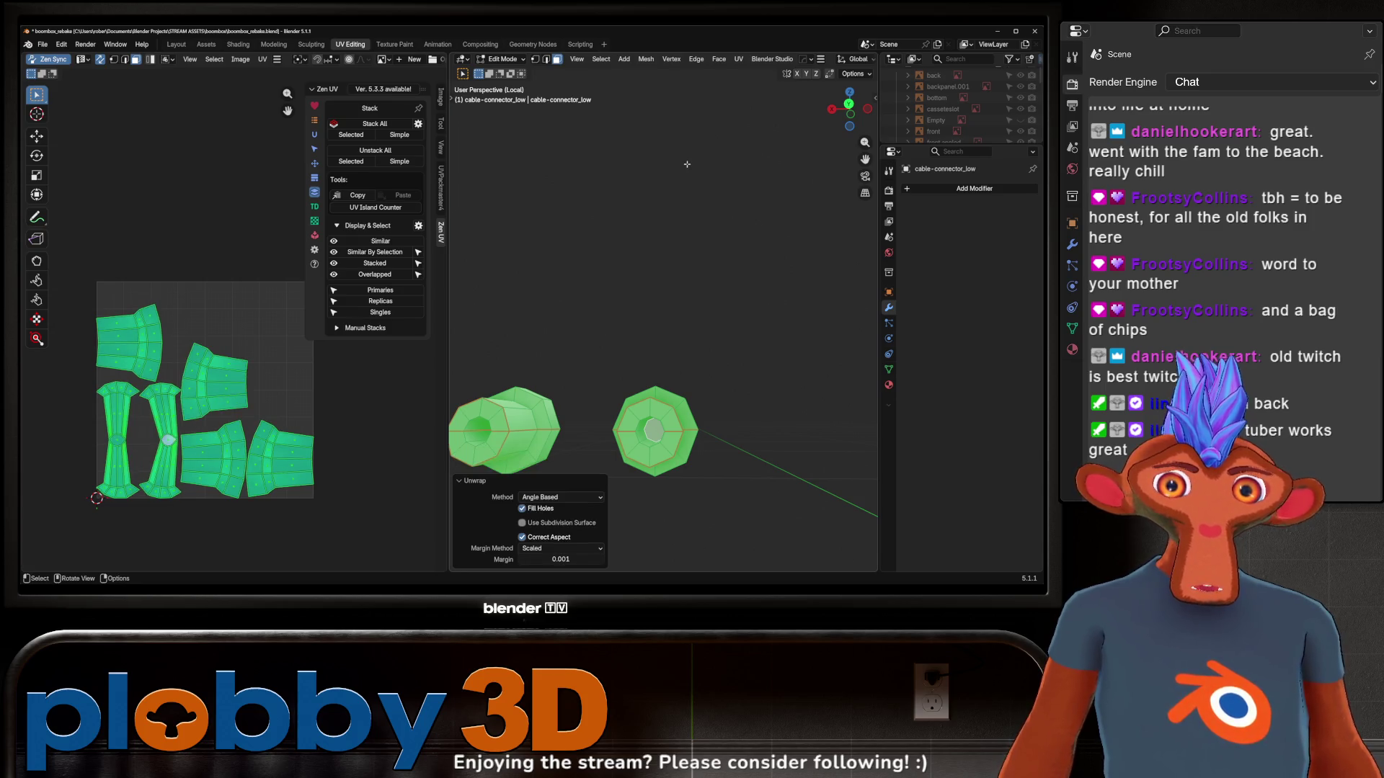
{"action": "key", "text": "u"}
{"action": "left_click", "coordinate": [681, 185]}
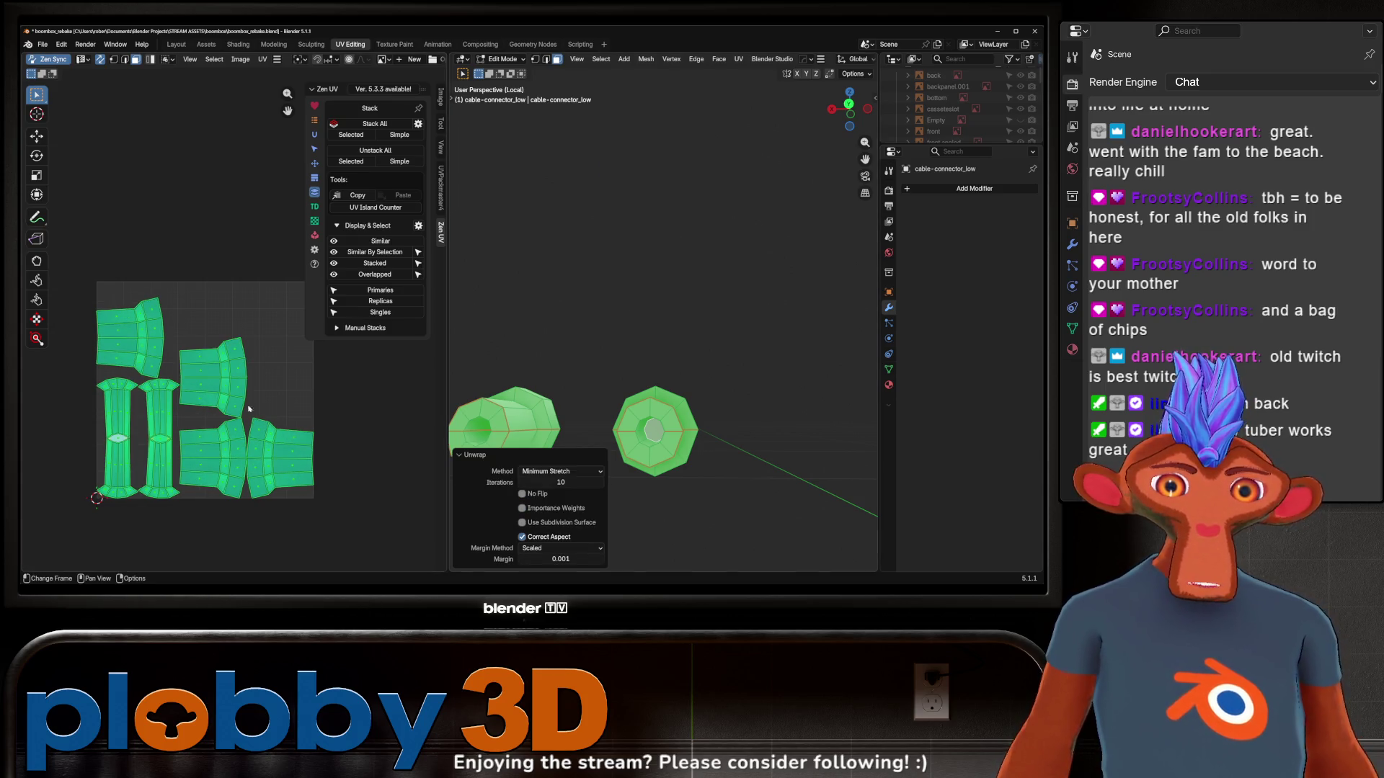
Deselect the faces to inspect stretching on the connector islands, then return to Object Mode
{"action": "key", "text": "alt+a"}
{"action": "scroll", "coordinate": [245, 438], "scroll_direction": "up", "scroll_amount": 3}
{"action": "scroll", "coordinate": [202, 411], "scroll_direction": "down", "scroll_amount": 2}
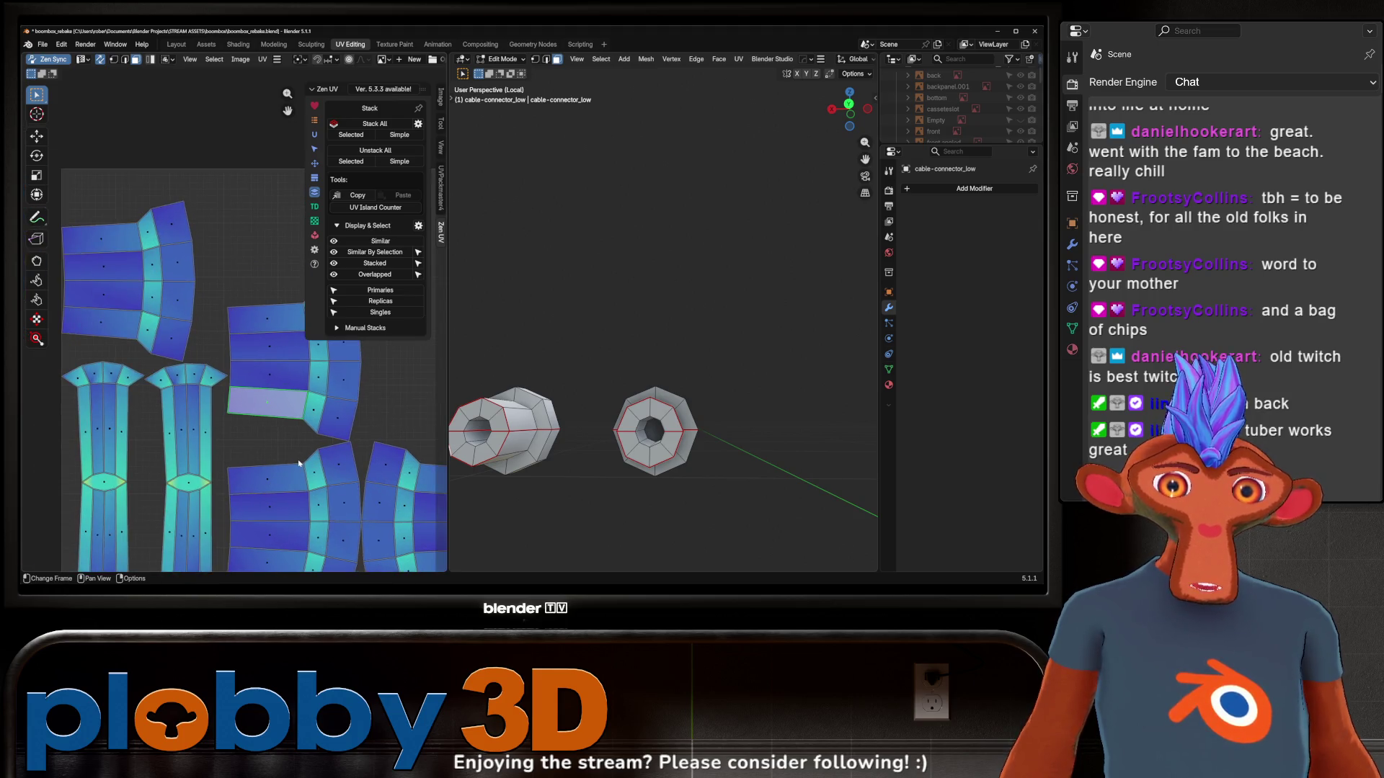
{"action": "scroll", "coordinate": [189, 346], "scroll_direction": "up", "scroll_amount": 2}
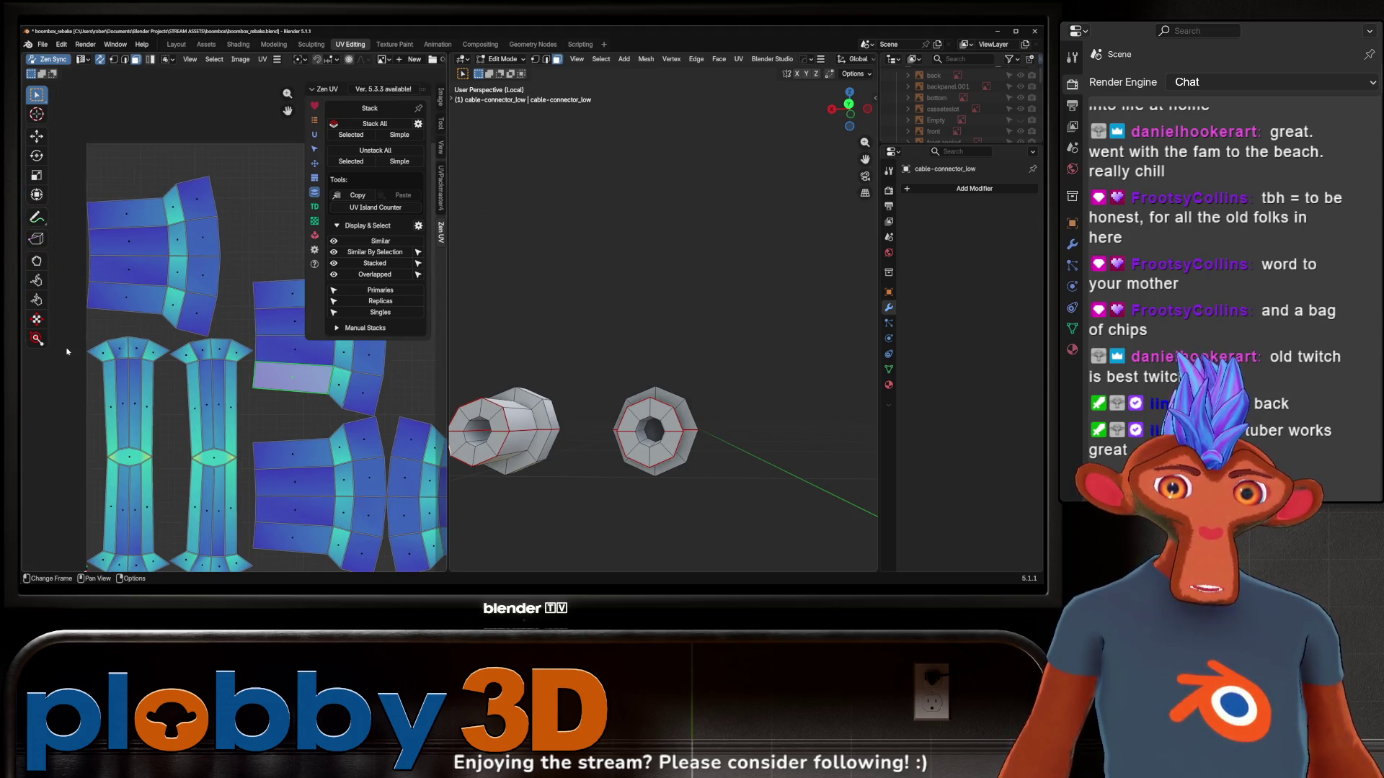
{"action": "scroll", "coordinate": [226, 411], "scroll_direction": "up", "scroll_amount": 5}
{"action": "scroll", "coordinate": [273, 467], "scroll_direction": "down", "scroll_amount": 10}
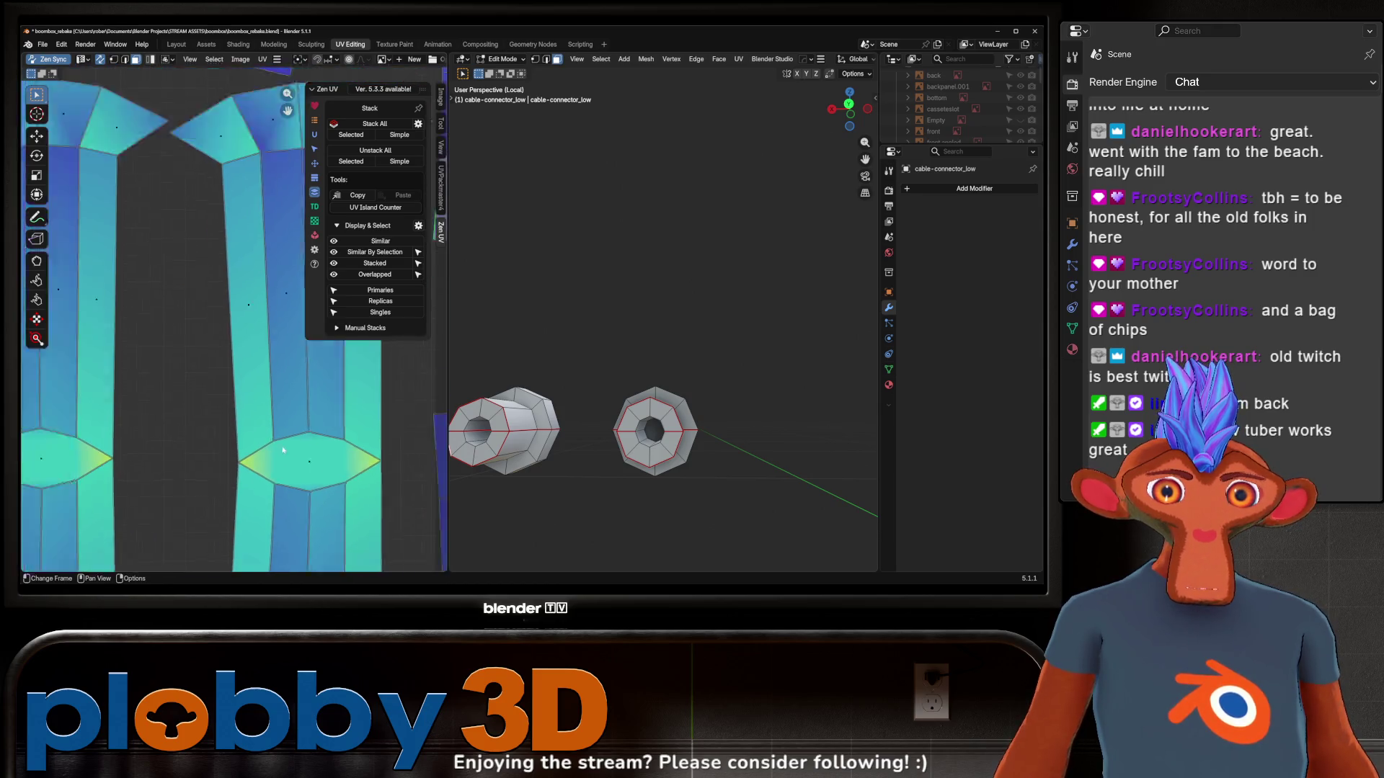
{"action": "scroll", "coordinate": [272, 466], "scroll_direction": "up", "scroll_amount": 4}
{"action": "scroll", "coordinate": [288, 454], "scroll_direction": "down", "scroll_amount": 4}
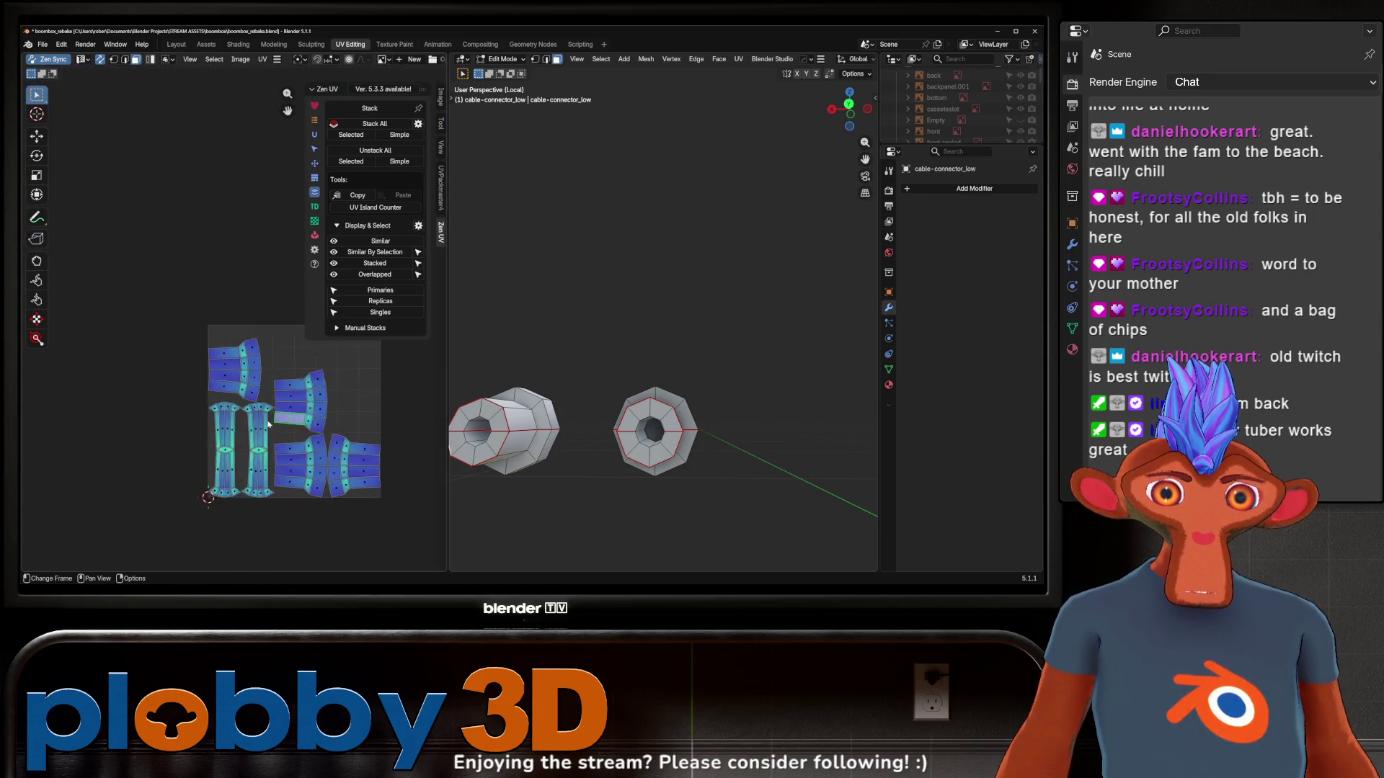
{"action": "key", "text": "Tab"}
{"action": "mouse_move", "coordinate": [634, 433]}
{"action": "middle_mouse_down"}
{"action": "mouse_move", "coordinate": [769, 418]}
{"action": "mouse_move", "coordinate": [714, 444]}
{"action": "mouse_move", "coordinate": [553, 468]}
{"action": "mouse_move", "coordinate": [638, 360]}
{"action": "mouse_move", "coordinate": [588, 346]}
{"action": "mouse_move", "coordinate": [618, 400]}
{"action": "mouse_move", "coordinate": [759, 395]}
{"action": "mouse_move", "coordinate": [627, 432]}
{"action": "middle_mouse_up"}
Exit Local view and open antenna_low for mesh editing
{"action": "key", "text": "KP_Divide"}
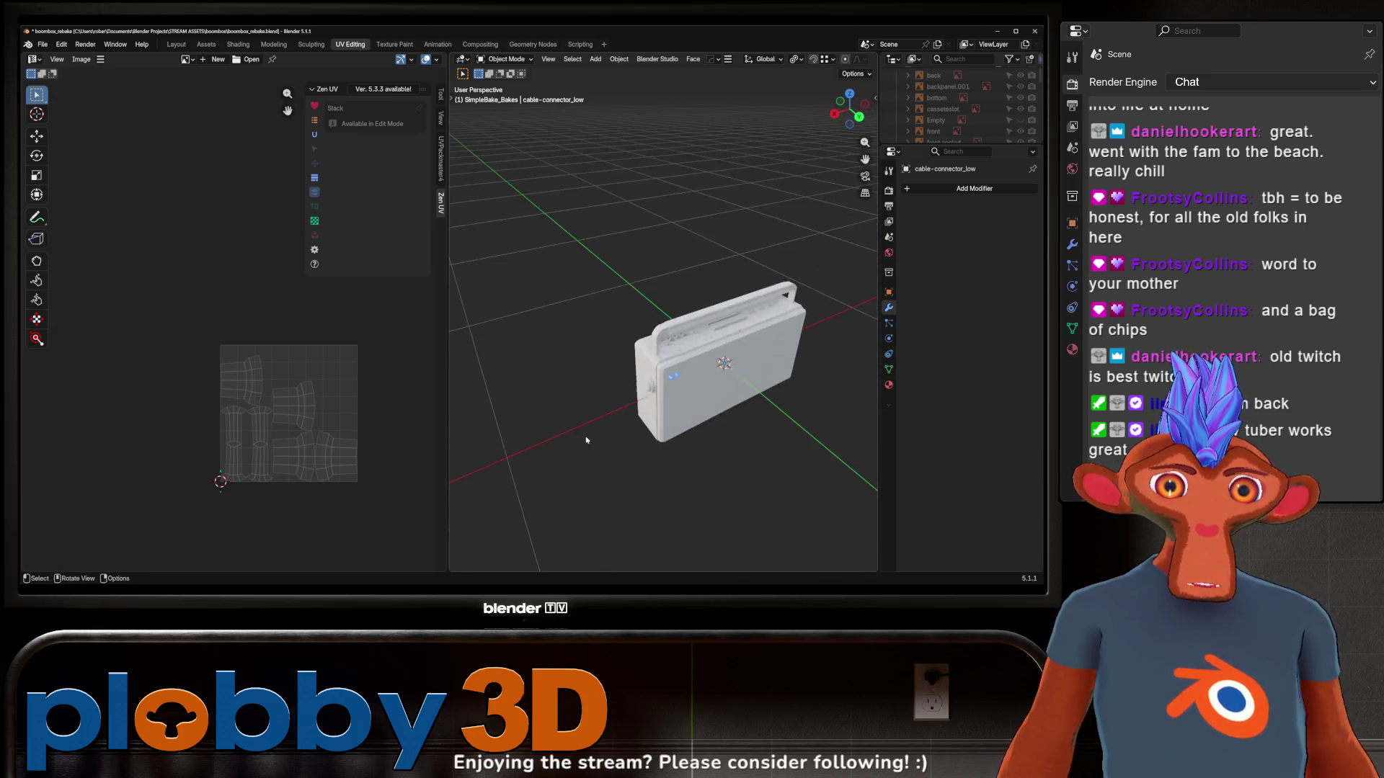
{"action": "scroll", "coordinate": [641, 344], "scroll_direction": "up", "scroll_amount": 5}
{"action": "mouse_move", "coordinate": [641, 344]}
{"action": "middle_mouse_down"}
{"action": "mouse_move", "coordinate": [612, 371]}
{"action": "mouse_move", "coordinate": [632, 374]}
{"action": "middle_mouse_up"}
{"action": "left_click", "coordinate": [613, 371]}
{"action": "key", "text": "Tab"}
{"action": "scroll", "coordinate": [608, 375], "scroll_direction": "up", "scroll_amount": 5}
Dissolve the first extra edge loop on the antenna rod
{"action": "key", "text": "2"}
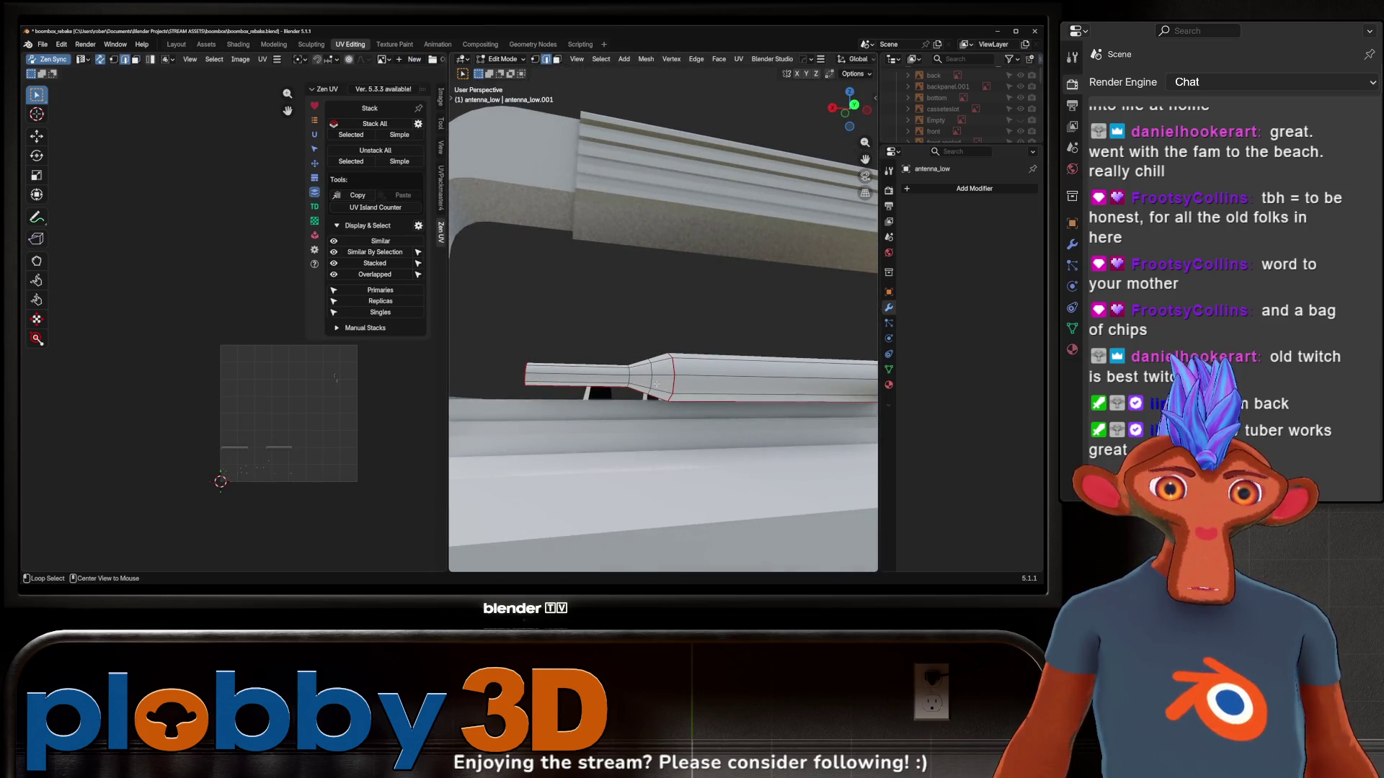
{"action": "left_click", "coordinate": [656, 385], "text": "alt"}
{"action": "key", "text": "x"}
{"action": "left_click", "coordinate": [720, 396]}
{"action": "scroll", "coordinate": [720, 395], "scroll_direction": "down", "scroll_amount": 6}
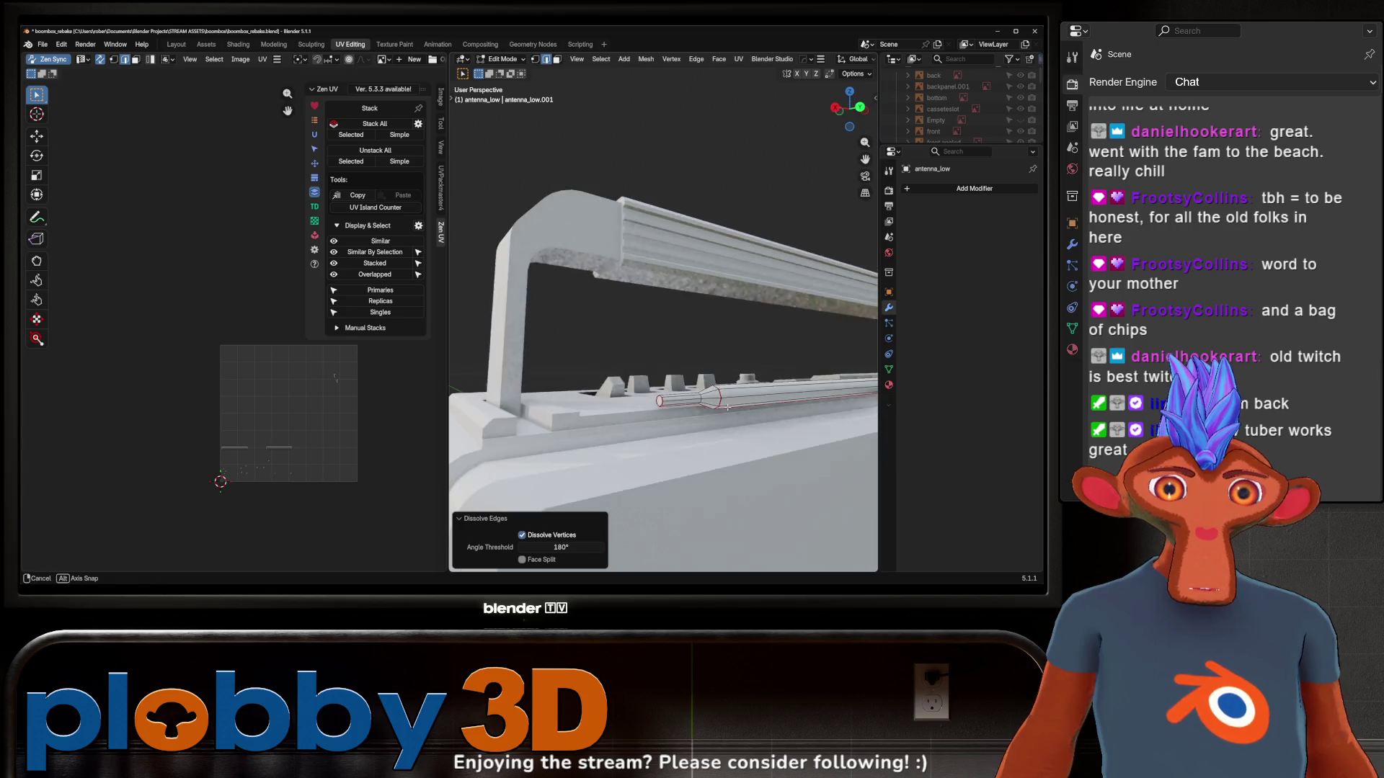
{"action": "mouse_move", "coordinate": [720, 396]}
{"action": "middle_mouse_down"}
{"action": "mouse_move", "coordinate": [718, 374]}
{"action": "mouse_move", "coordinate": [764, 382]}
{"action": "middle_mouse_up"}
{"action": "scroll", "coordinate": [792, 389], "scroll_direction": "up", "scroll_amount": 5}
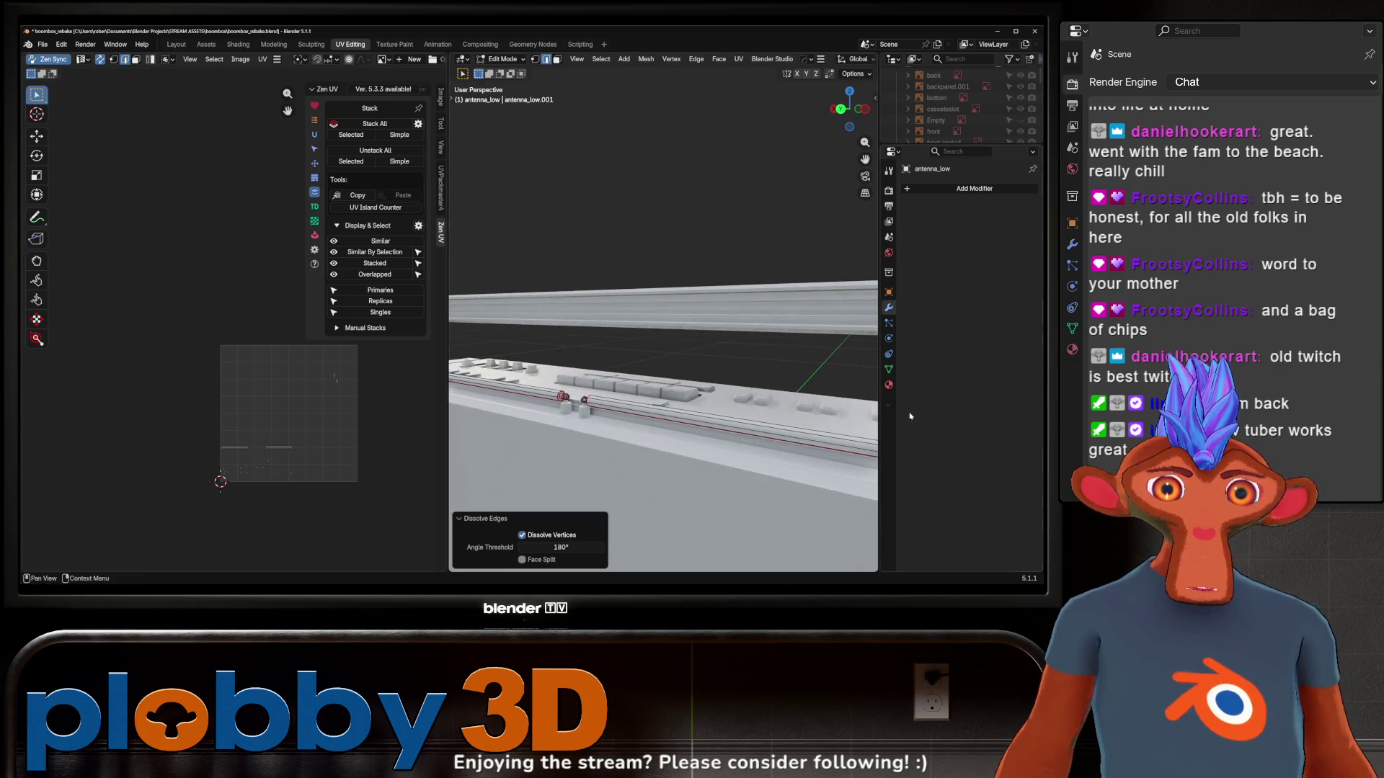
{"action": "scroll", "coordinate": [498, 402], "scroll_direction": "up", "scroll_amount": 6}
{"action": "mouse_move", "coordinate": [498, 402]}
{"action": "middle_mouse_down"}
{"action": "mouse_move", "coordinate": [860, 387]}
{"action": "mouse_move", "coordinate": [607, 410]}
{"action": "mouse_move", "coordinate": [572, 440]}
{"action": "mouse_move", "coordinate": [867, 395]}
{"action": "middle_mouse_up"}
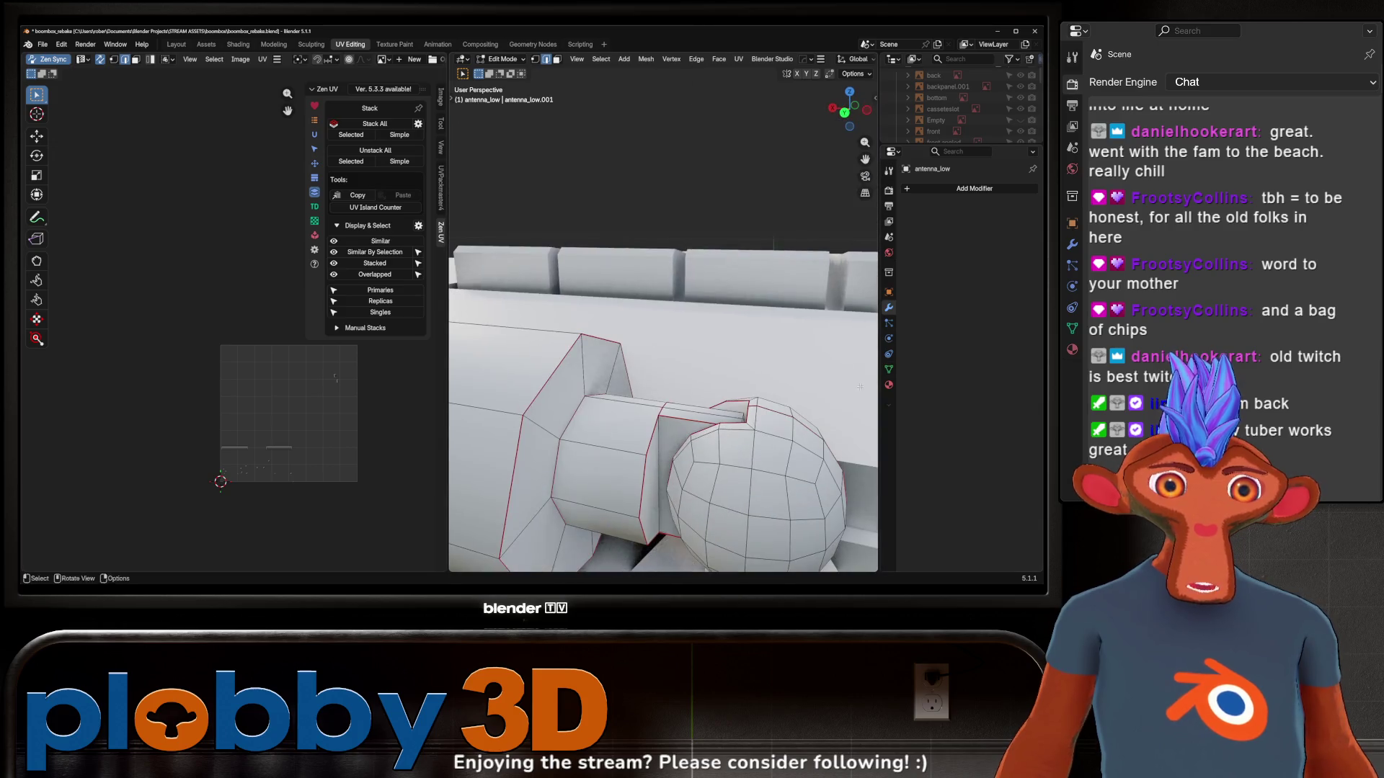
Dissolve a second edge loop on the antenna rod
{"action": "key", "text": "Tab"}
{"action": "scroll", "coordinate": [860, 386], "scroll_direction": "down", "scroll_amount": 4}
{"action": "key", "text": "Tab"}
{"action": "scroll", "coordinate": [591, 426], "scroll_direction": "down", "scroll_amount": 3}
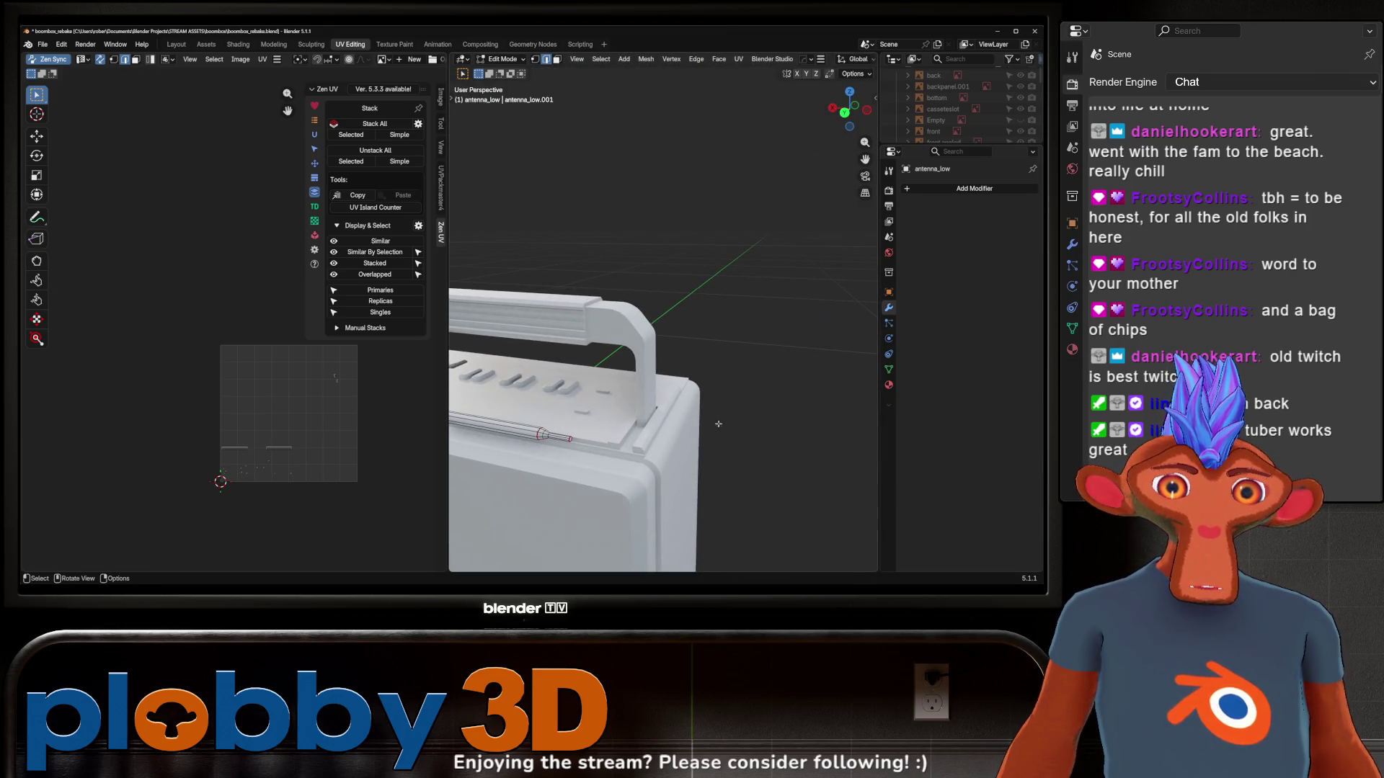
{"action": "scroll", "coordinate": [717, 424], "scroll_direction": "up", "scroll_amount": 5}
{"action": "left_click", "coordinate": [664, 442], "text": "alt"}
{"action": "key", "text": "x"}
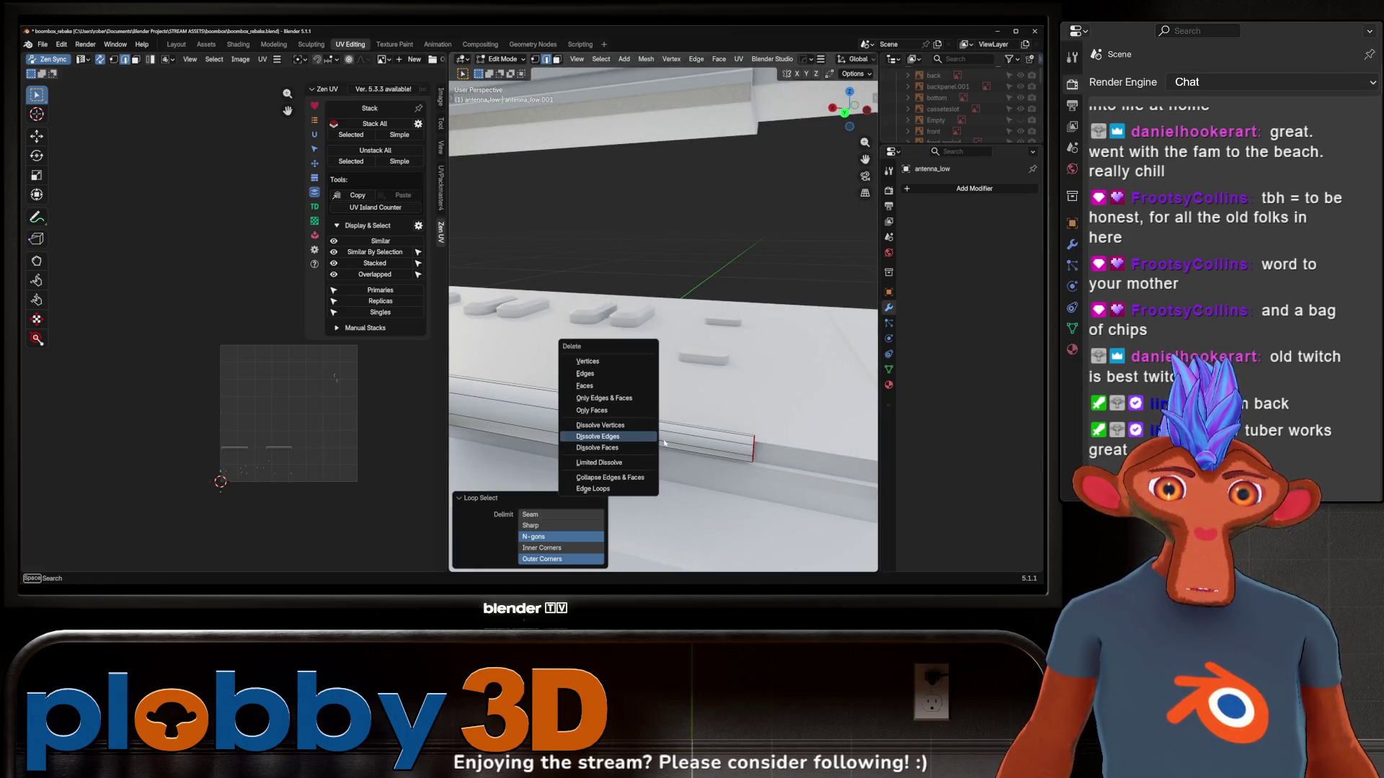
{"action": "left_click", "coordinate": [641, 437]}
Return to Object Mode and switch to the Layout workspace
{"action": "scroll", "coordinate": [692, 404], "scroll_direction": "down", "scroll_amount": 5}
{"action": "key", "text": "Tab"}
{"action": "scroll", "coordinate": [729, 404], "scroll_direction": "up", "scroll_amount": 3}
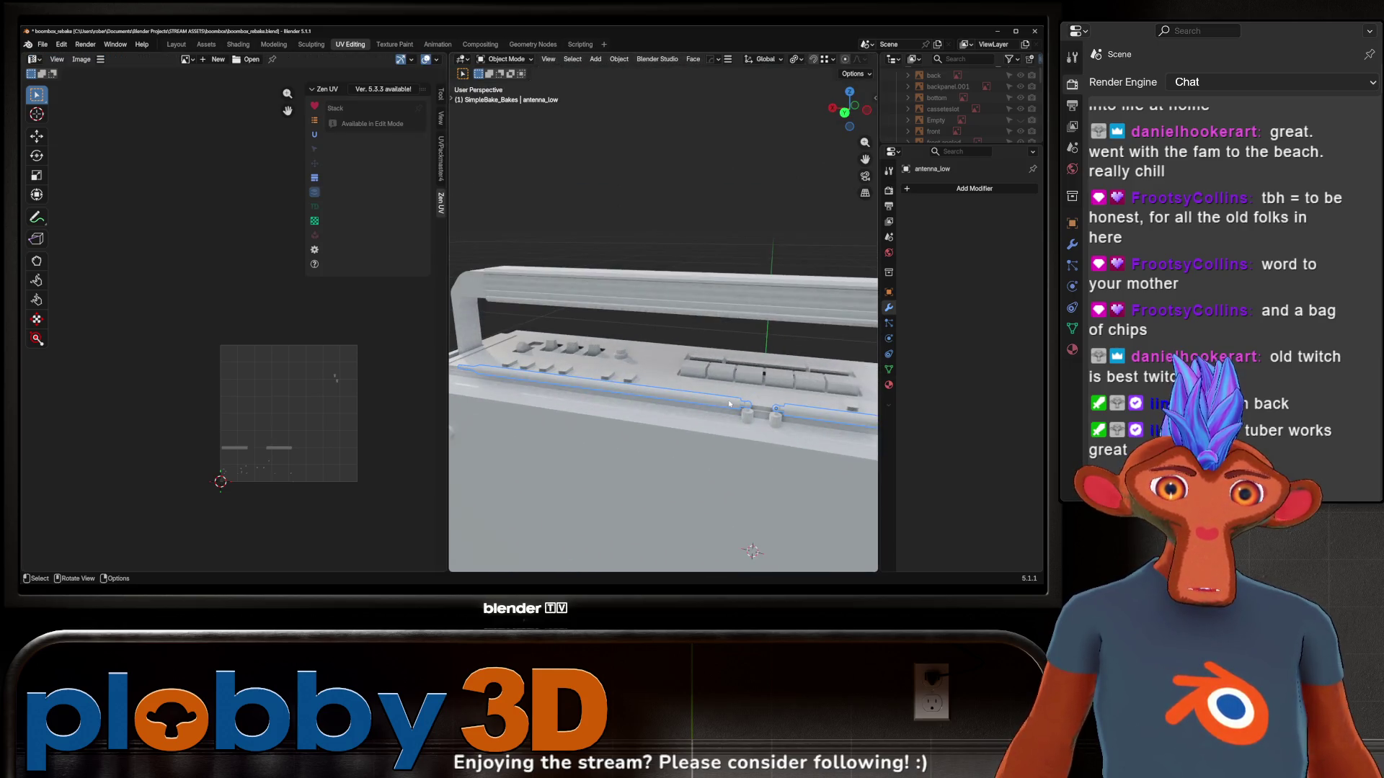
{"action": "scroll", "coordinate": [729, 404], "scroll_direction": "up", "scroll_amount": 2}
{"action": "left_click", "coordinate": [176, 44]}
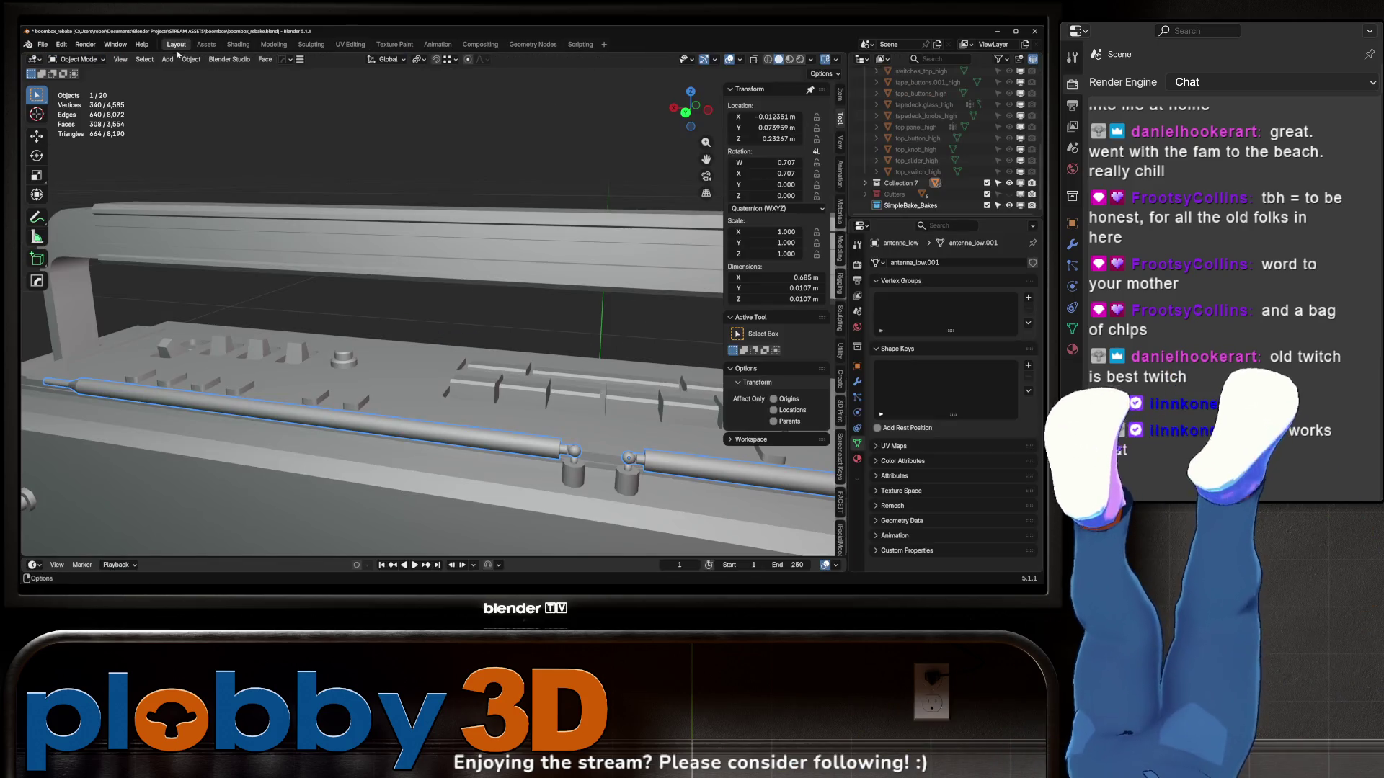
Select the antenna rod and enter Edit Mode on it
{"action": "middle_click_drag", "start_coordinate": [265, 334], "coordinate": [275, 296]}
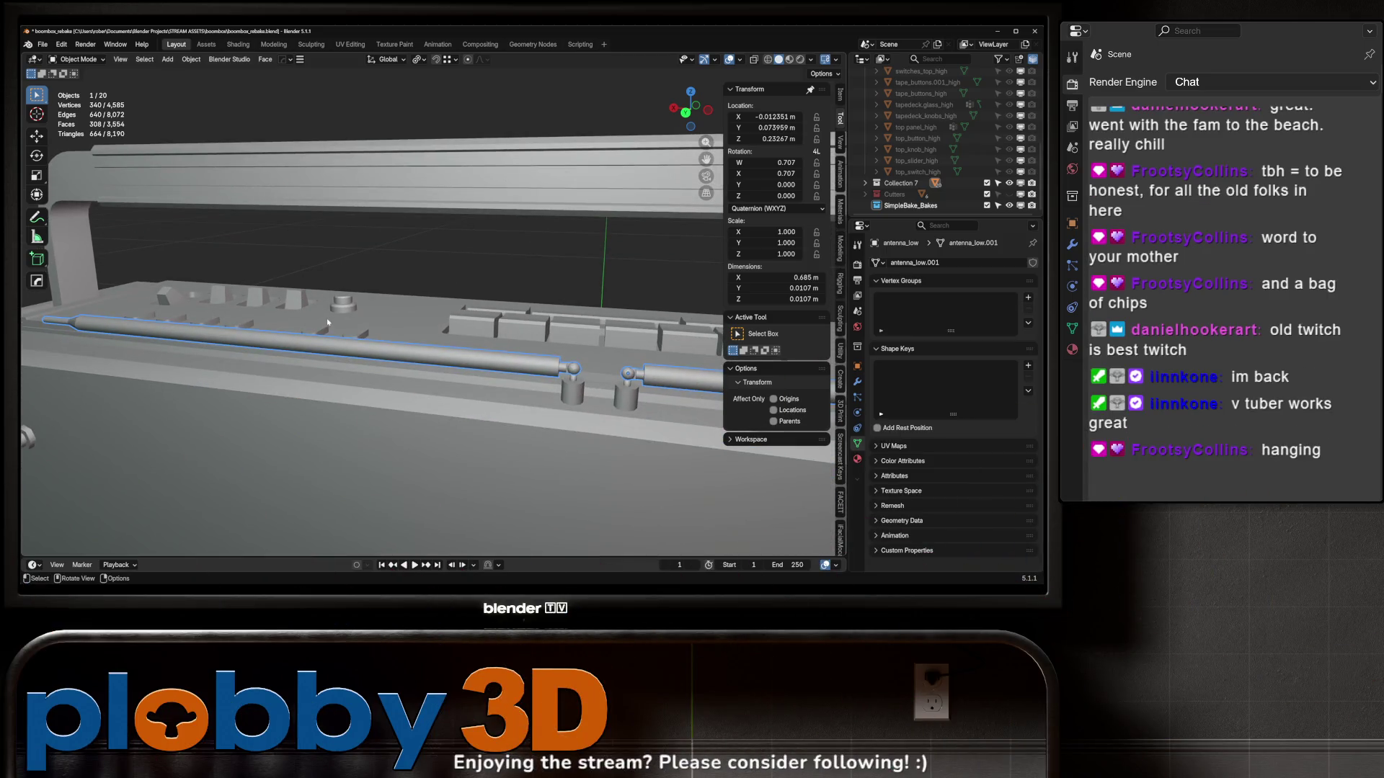
{"action": "left_click", "coordinate": [577, 390]}
{"action": "mouse_move", "coordinate": [577, 389]}
{"action": "middle_mouse_down", "text": "shift"}
{"action": "mouse_move", "coordinate": [406, 377]}
{"action": "mouse_move", "coordinate": [510, 397]}
{"action": "mouse_move", "coordinate": [476, 366]}
{"action": "mouse_move", "coordinate": [514, 381]}
{"action": "mouse_move", "coordinate": [606, 348]}
{"action": "mouse_move", "coordinate": [508, 432]}
{"action": "mouse_move", "coordinate": [480, 375]}
{"action": "mouse_move", "coordinate": [420, 407]}
{"action": "mouse_move", "coordinate": [309, 404]}
{"action": "mouse_move", "coordinate": [462, 423]}
{"action": "mouse_move", "coordinate": [518, 394]}
{"action": "mouse_move", "coordinate": [533, 403]}
{"action": "mouse_move", "coordinate": [579, 321]}
{"action": "middle_mouse_up", "text": "shift"}
{"action": "scroll", "coordinate": [406, 376], "scroll_direction": "down", "scroll_amount": 5}
{"action": "left_click", "coordinate": [509, 397]}
{"action": "scroll", "coordinate": [510, 397], "scroll_direction": "up", "scroll_amount": 8}
{"action": "key", "text": "Tab"}
Switch to the front selector buttons mesh and select an edge loop on a button
{"action": "key", "text": "Tab"}
{"action": "scroll", "coordinate": [508, 432], "scroll_direction": "down", "scroll_amount": 6}
{"action": "scroll", "coordinate": [400, 417], "scroll_direction": "up", "scroll_amount": 5}
{"action": "left_click", "coordinate": [400, 417]}
{"action": "key", "text": "Tab"}
{"action": "scroll", "coordinate": [463, 422], "scroll_direction": "up", "scroll_amount": 8}
{"action": "scroll", "coordinate": [533, 403], "scroll_direction": "down", "scroll_amount": 5}
{"action": "left_click", "coordinate": [525, 391], "text": "alt"}
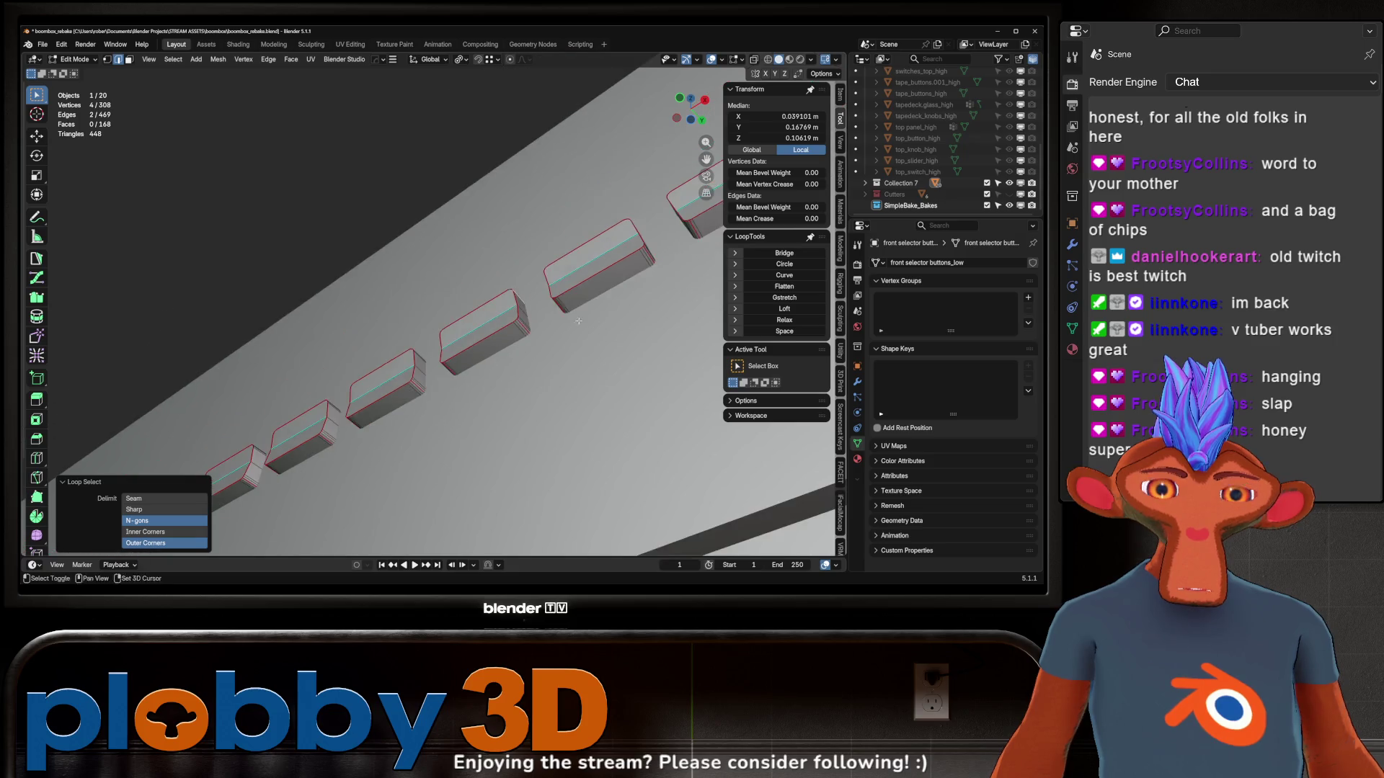
Isolate the front selector buttons and orbit around the button row
{"action": "key", "text": "KP_Divide"}
{"action": "mouse_move", "coordinate": [465, 360]}
{"action": "middle_mouse_down"}
{"action": "mouse_move", "coordinate": [457, 328]}
{"action": "mouse_move", "coordinate": [448, 419]}
{"action": "middle_mouse_up"}
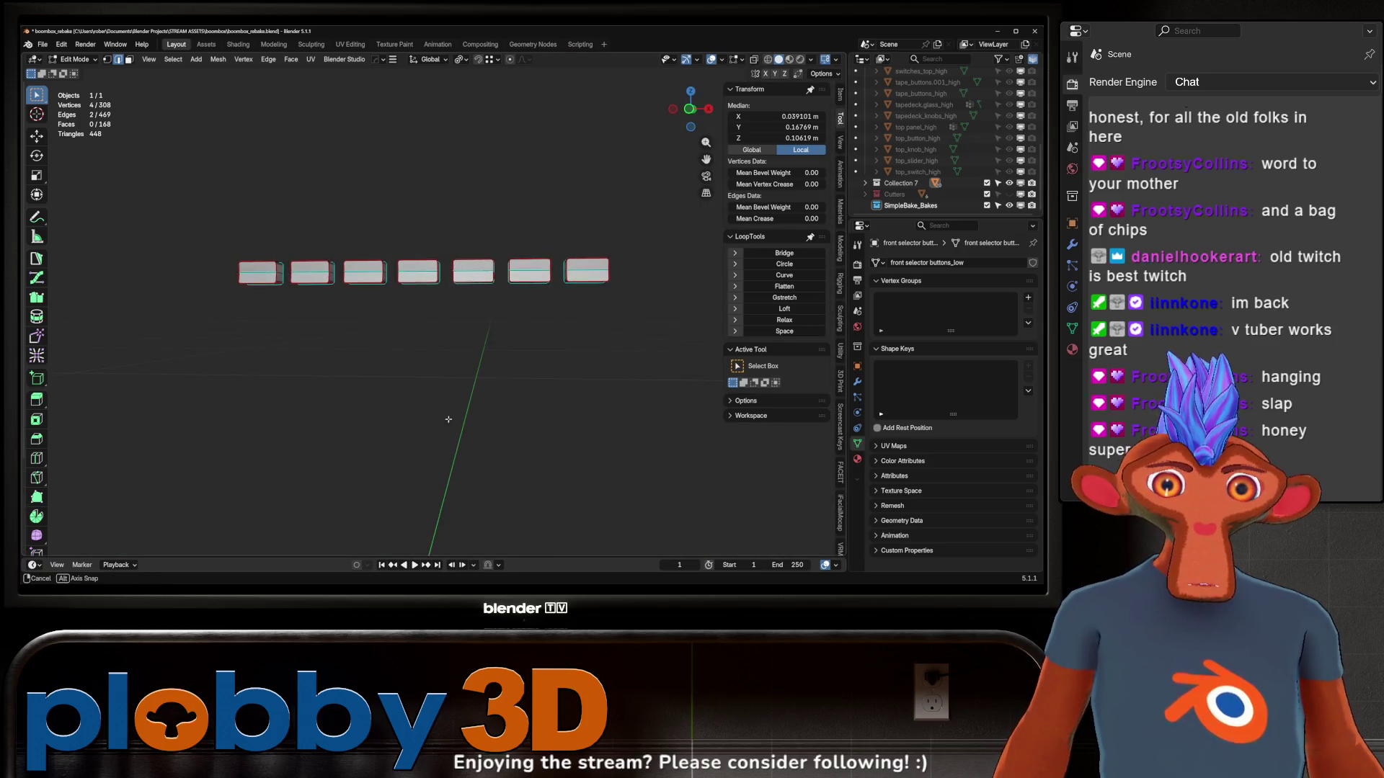
{"action": "scroll", "coordinate": [490, 283], "scroll_direction": "up", "scroll_amount": 4}
{"action": "middle_click_drag", "start_coordinate": [490, 283], "coordinate": [412, 362]}
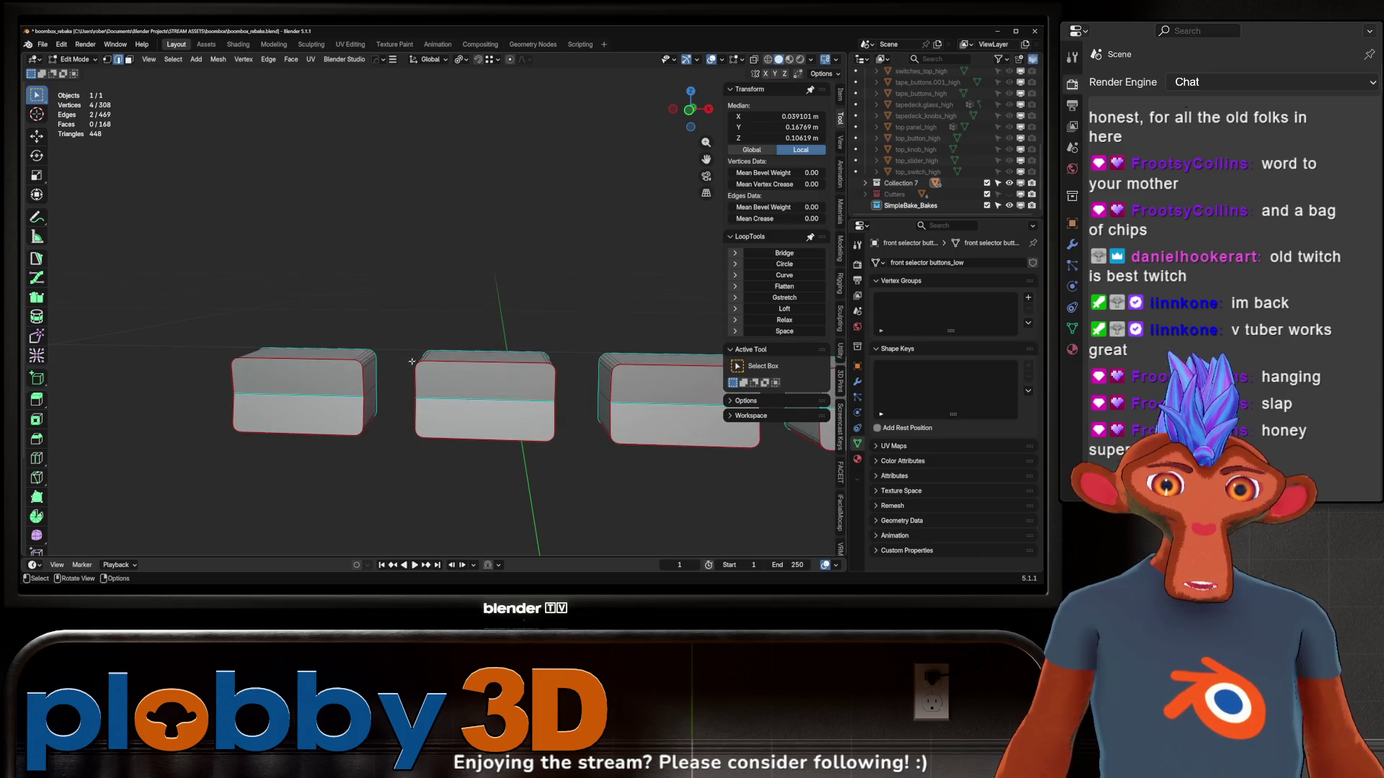
{"action": "scroll", "coordinate": [364, 342], "scroll_direction": "down", "scroll_amount": 4}
{"action": "middle_click_drag", "start_coordinate": [187, 356], "coordinate": [170, 346]}
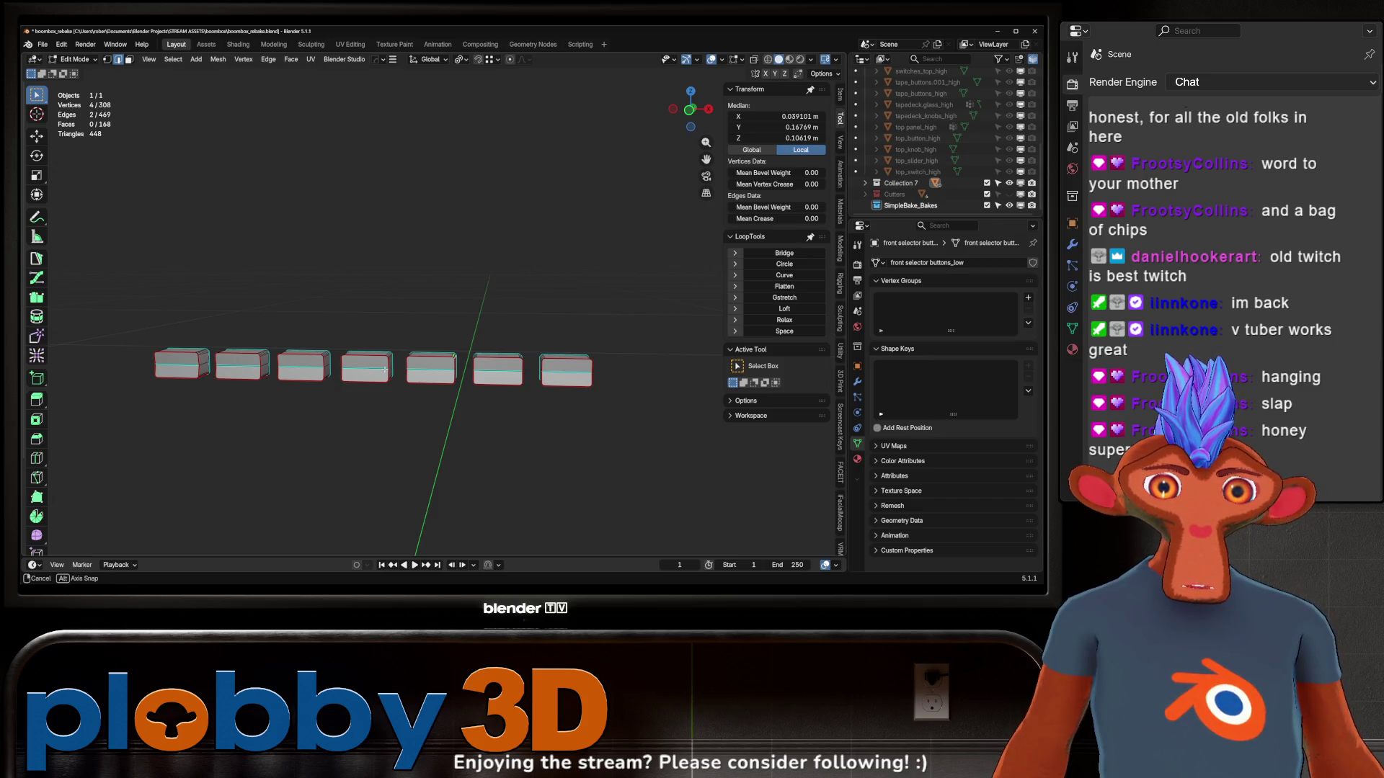
{"action": "mouse_move", "coordinate": [386, 369]}
{"action": "middle_mouse_down"}
{"action": "mouse_move", "coordinate": [418, 353]}
{"action": "mouse_move", "coordinate": [430, 377]}
{"action": "mouse_move", "coordinate": [417, 387]}
{"action": "mouse_move", "coordinate": [268, 341]}
{"action": "middle_mouse_up"}
{"action": "scroll", "coordinate": [418, 353], "scroll_direction": "up", "scroll_amount": 3}
{"action": "scroll", "coordinate": [430, 376], "scroll_direction": "down", "scroll_amount": 3}
Show the whole boombox again and open the top slider caps for editing
{"action": "key", "text": "Tab"}
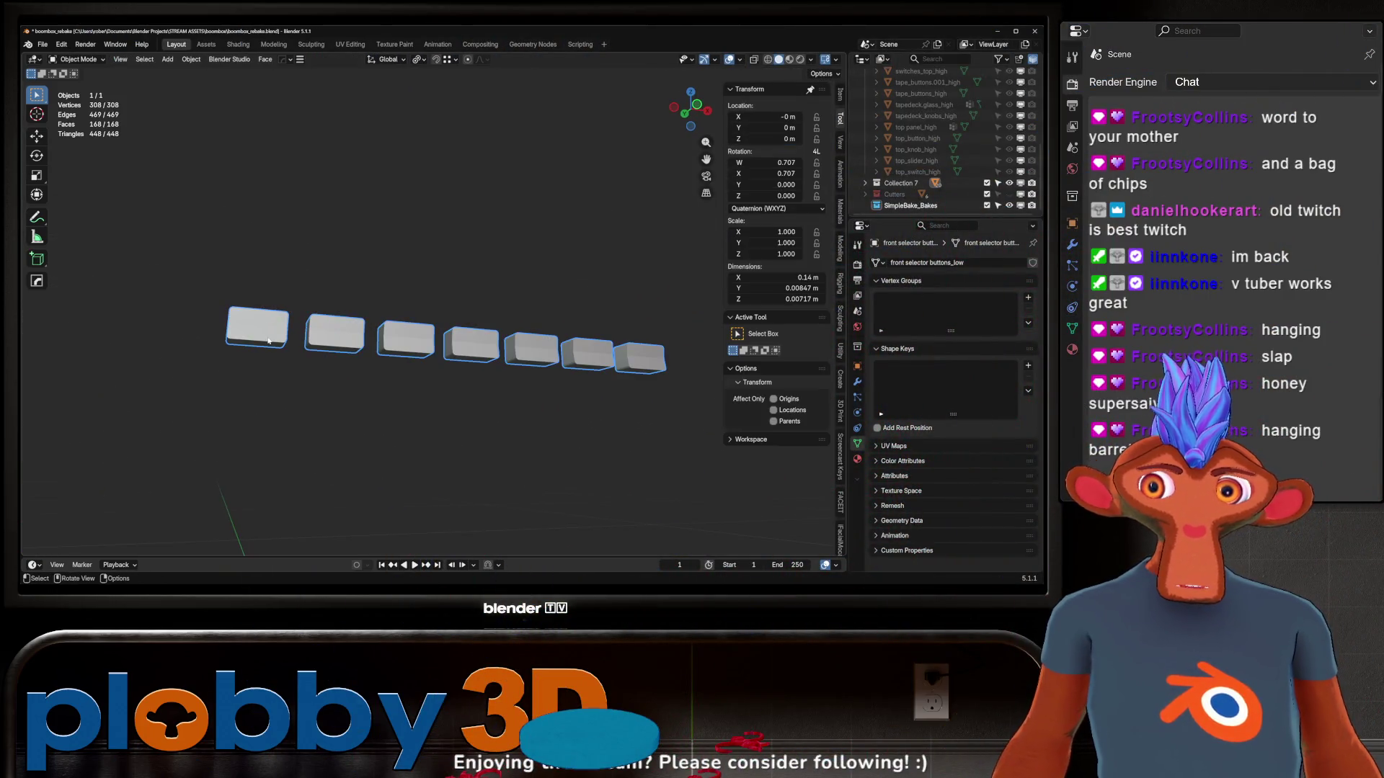
{"action": "key", "text": "KP_Divide"}
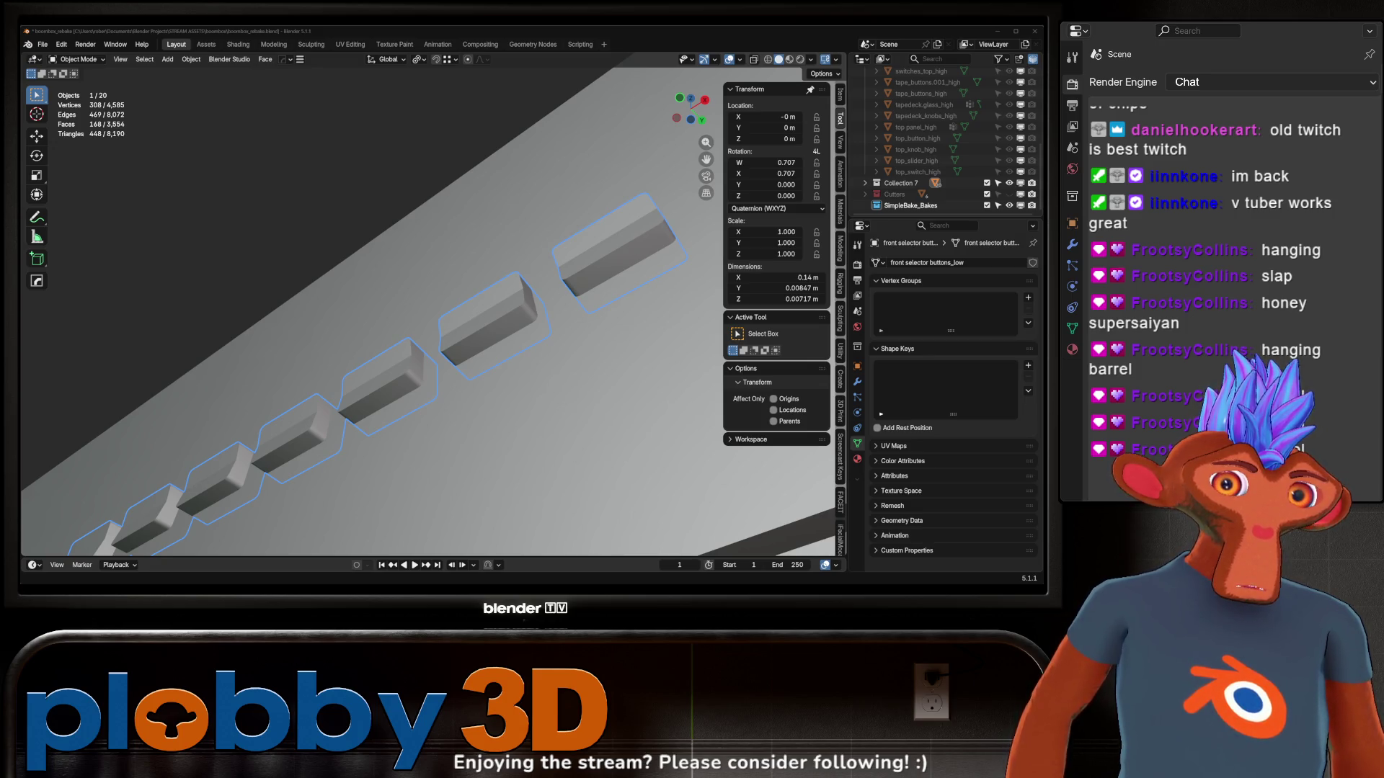
{"action": "mouse_move", "coordinate": [476, 404]}
{"action": "middle_mouse_down"}
{"action": "mouse_move", "coordinate": [617, 408]}
{"action": "mouse_move", "coordinate": [551, 409]}
{"action": "mouse_move", "coordinate": [515, 436]}
{"action": "mouse_move", "coordinate": [505, 390]}
{"action": "mouse_move", "coordinate": [482, 425]}
{"action": "mouse_move", "coordinate": [299, 383]}
{"action": "middle_mouse_up"}
{"action": "key", "text": "alt+a"}
{"action": "scroll", "coordinate": [505, 390], "scroll_direction": "up", "scroll_amount": 3}
{"action": "scroll", "coordinate": [483, 426], "scroll_direction": "up", "scroll_amount": 2}
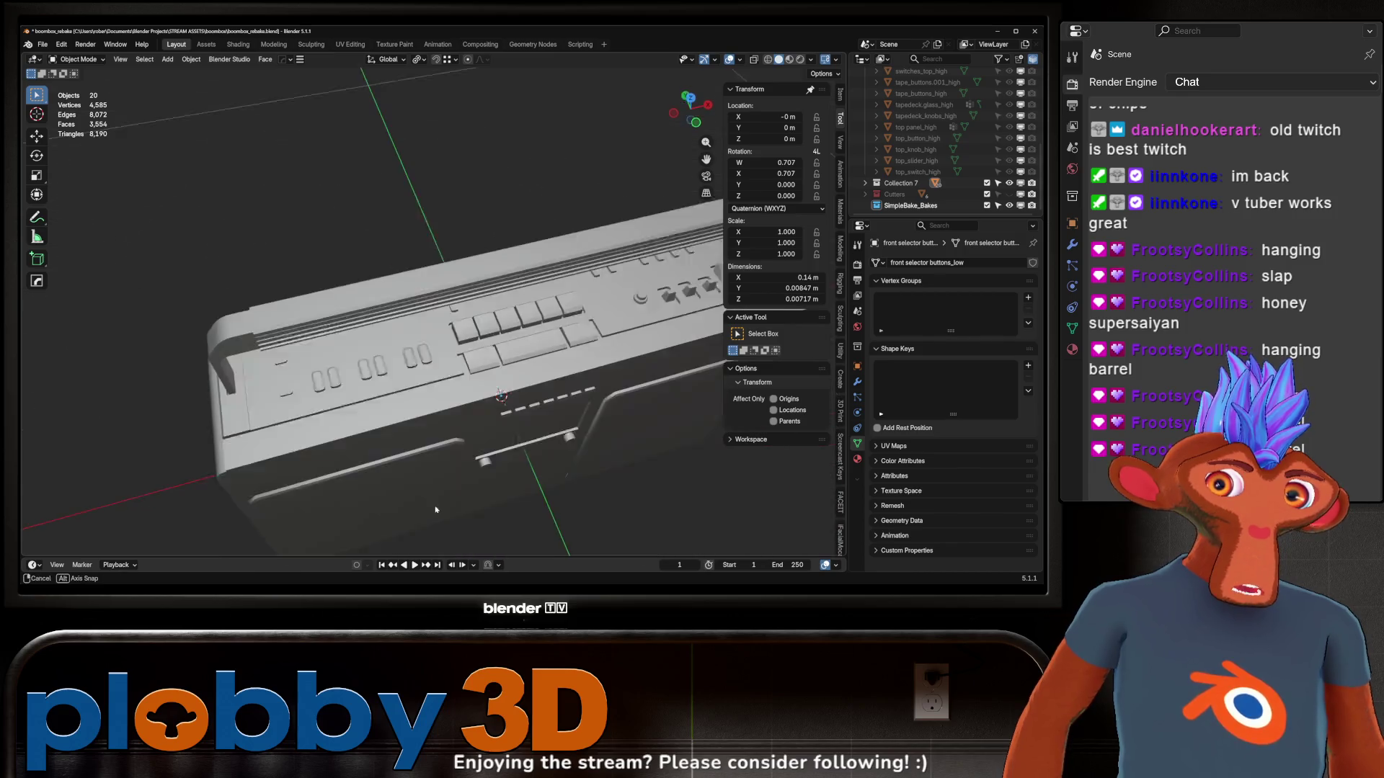
{"action": "scroll", "coordinate": [300, 383], "scroll_direction": "up", "scroll_amount": 3}
{"action": "left_click", "coordinate": [505, 317]}
{"action": "key", "text": "Tab"}
Select a slider cap edge loop, extend it to all edge rings, then return to Object Mode
{"action": "mouse_move", "coordinate": [504, 317]}
{"action": "middle_mouse_down"}
{"action": "mouse_move", "coordinate": [719, 376]}
{"action": "mouse_move", "coordinate": [432, 382]}
{"action": "mouse_move", "coordinate": [461, 346]}
{"action": "middle_mouse_up"}
{"action": "left_click", "coordinate": [353, 380], "text": "alt"}
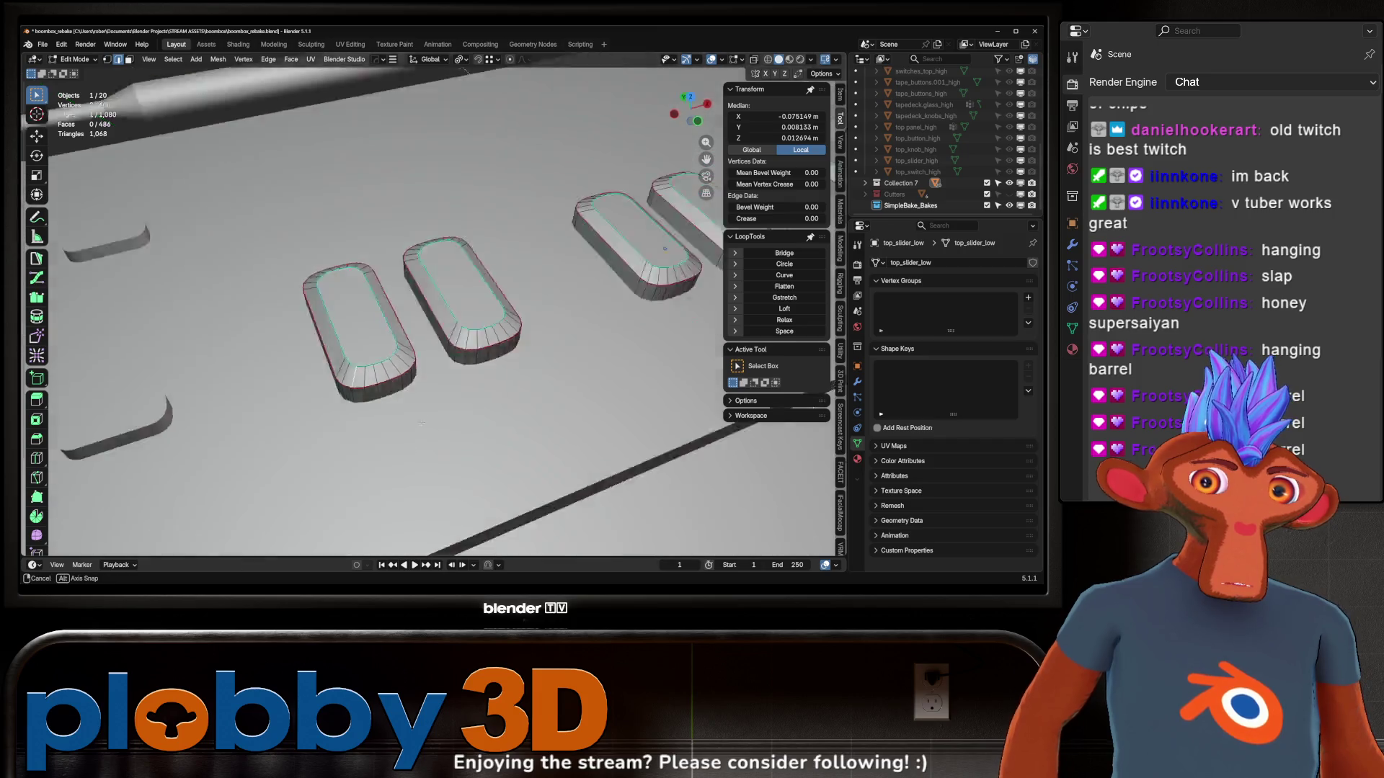
{"action": "right_click", "coordinate": [468, 238]}
{"action": "left_click", "coordinate": [468, 411]}
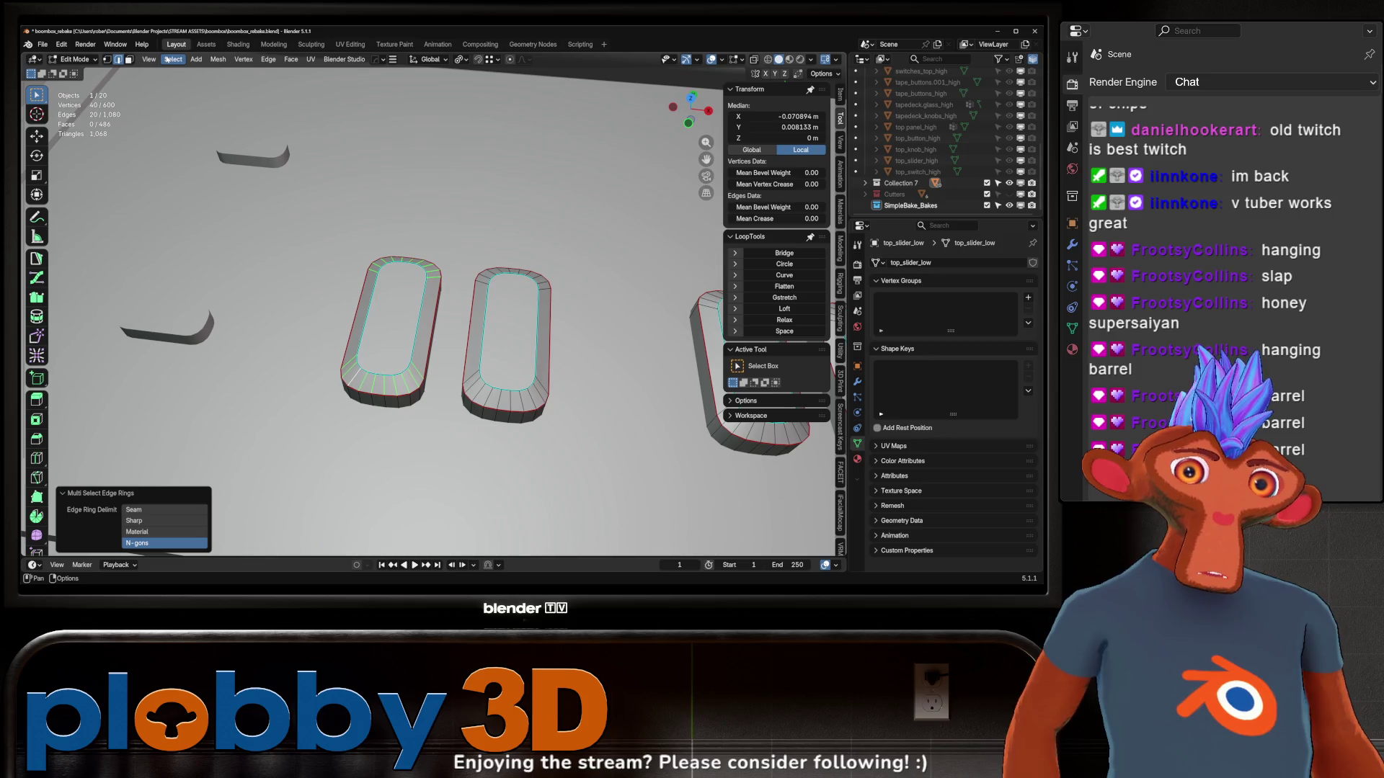
{"action": "middle_click_drag", "start_coordinate": [303, 238], "coordinate": [296, 219]}
{"action": "key", "text": "Tab"}
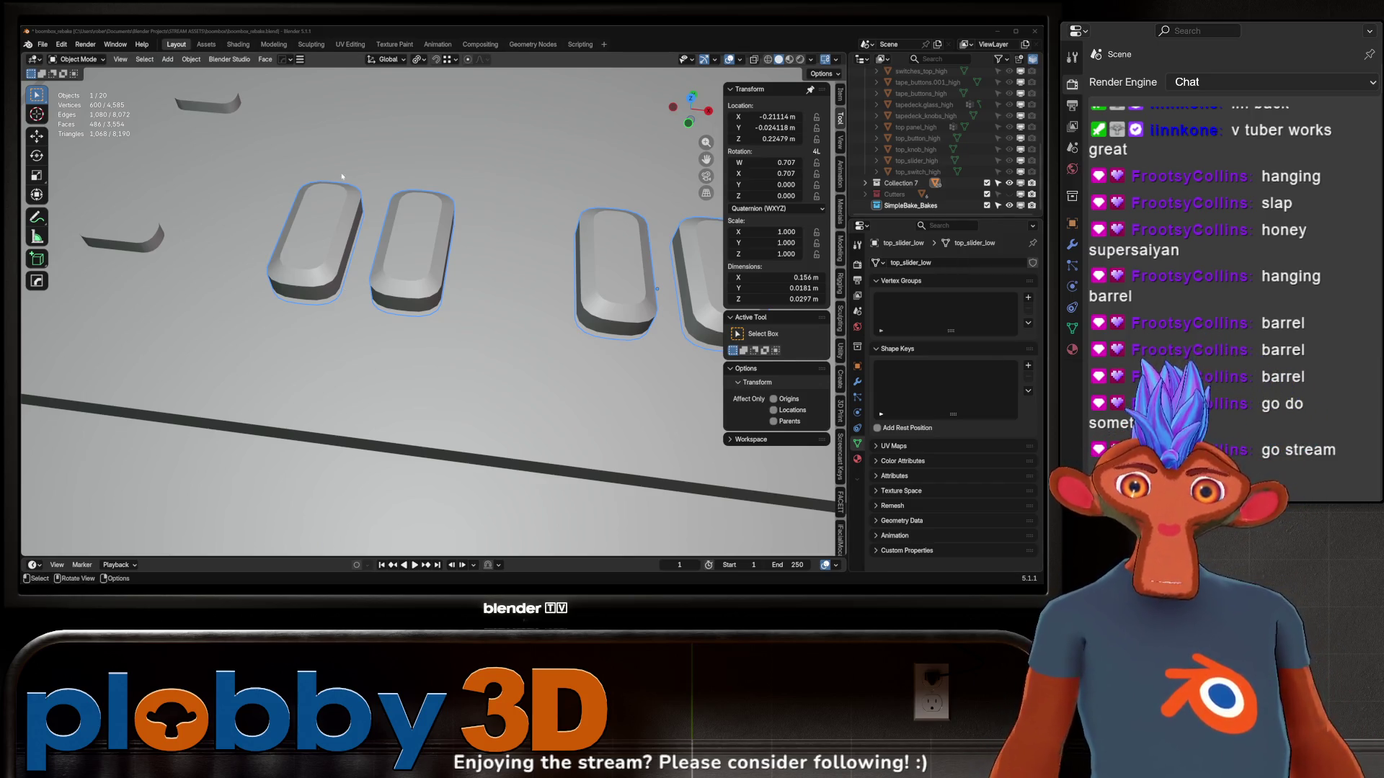
Orbit the low-poly boombox to a three-quarter view
{"action": "scroll", "coordinate": [136, 201], "scroll_direction": "down", "scroll_amount": 4}
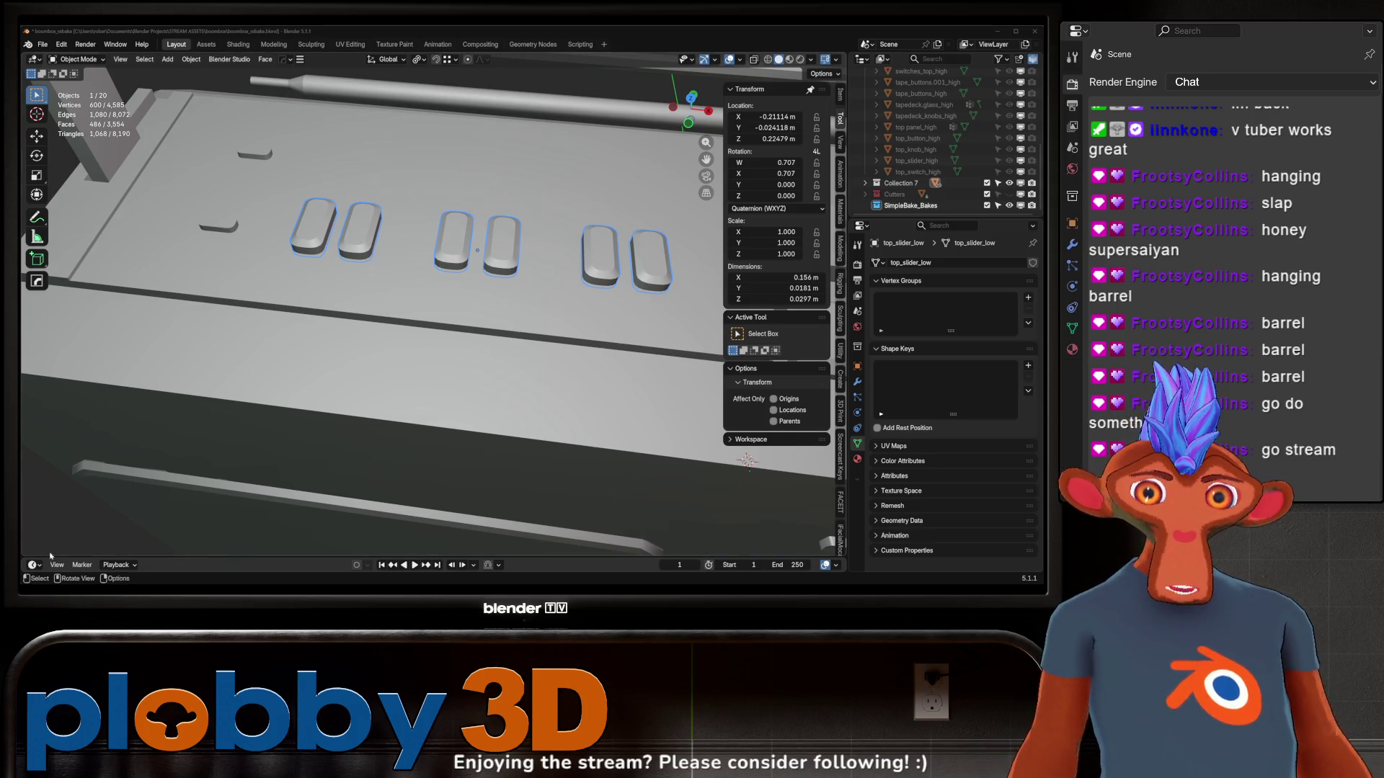
{"action": "scroll", "coordinate": [243, 291], "scroll_direction": "down", "scroll_amount": 5}
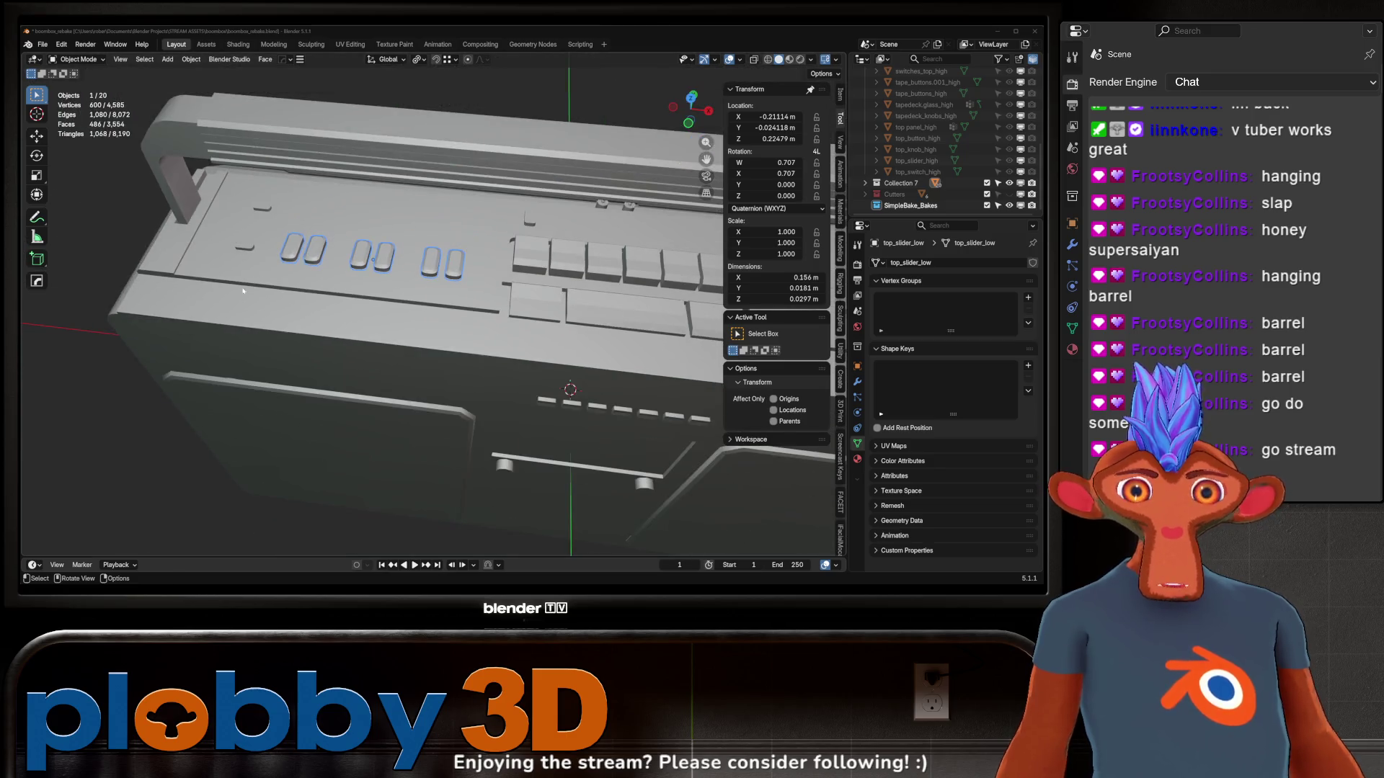
{"action": "scroll", "coordinate": [401, 256], "scroll_direction": "down", "scroll_amount": 2}
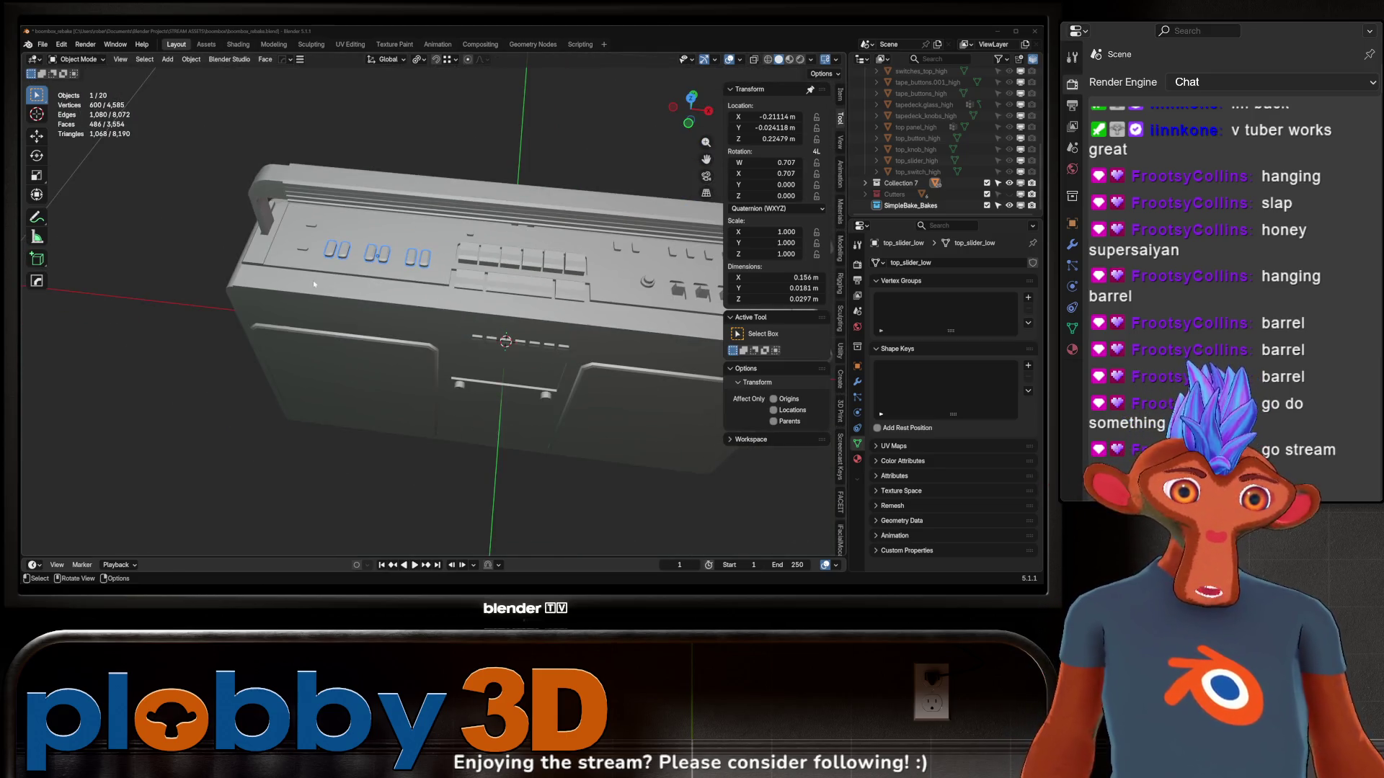
{"action": "mouse_move", "coordinate": [401, 256]}
{"action": "middle_mouse_down"}
{"action": "mouse_move", "coordinate": [270, 254]}
{"action": "mouse_move", "coordinate": [375, 241]}
{"action": "mouse_move", "coordinate": [610, 264]}
{"action": "mouse_move", "coordinate": [451, 301]}
{"action": "mouse_move", "coordinate": [304, 282]}
{"action": "middle_mouse_up"}
{"action": "scroll", "coordinate": [610, 264], "scroll_direction": "up", "scroll_amount": 2}
{"action": "scroll", "coordinate": [461, 301], "scroll_direction": "down", "scroll_amount": 4}
{"action": "scroll", "coordinate": [304, 282], "scroll_direction": "up", "scroll_amount": 2}
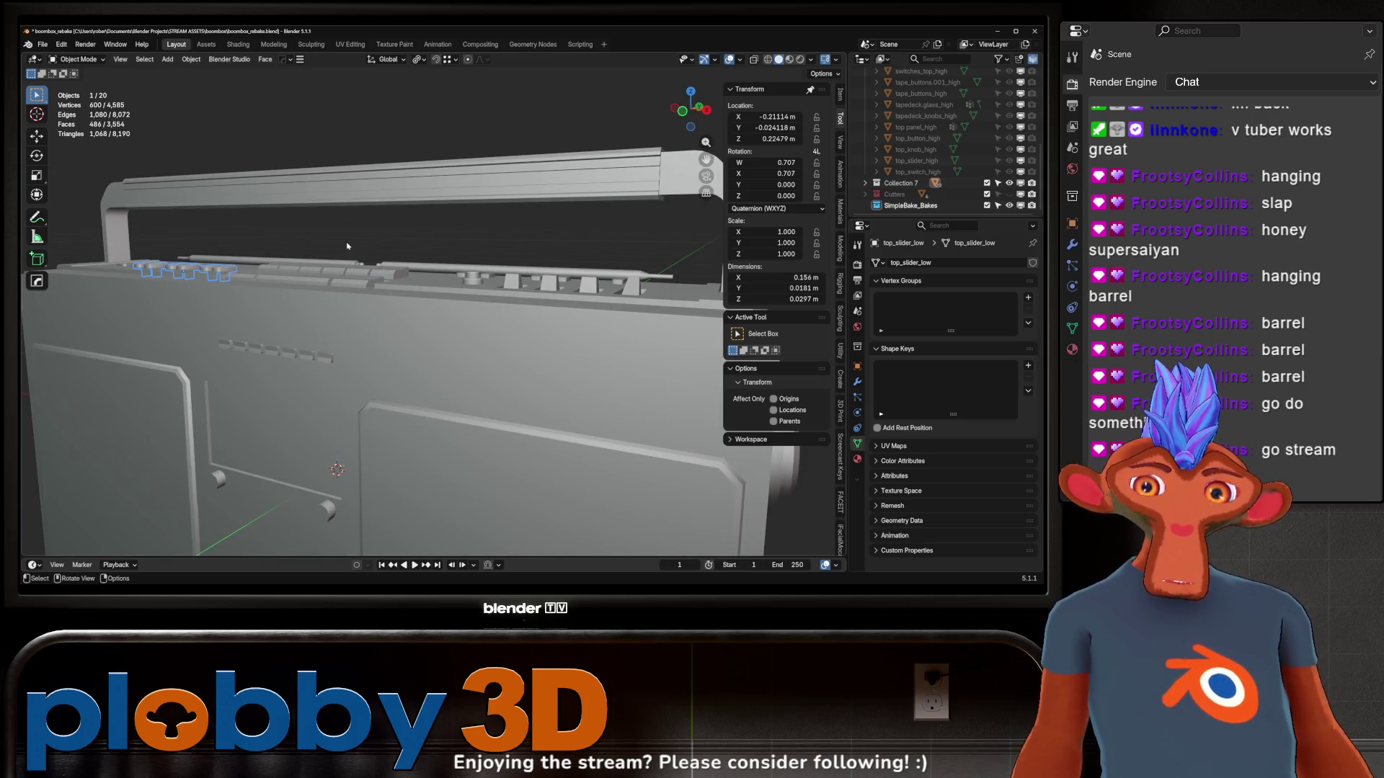
{"action": "mouse_move", "coordinate": [345, 244]}
{"action": "middle_mouse_down"}
{"action": "mouse_move", "coordinate": [358, 273]}
{"action": "mouse_move", "coordinate": [634, 345]}
{"action": "middle_mouse_up"}
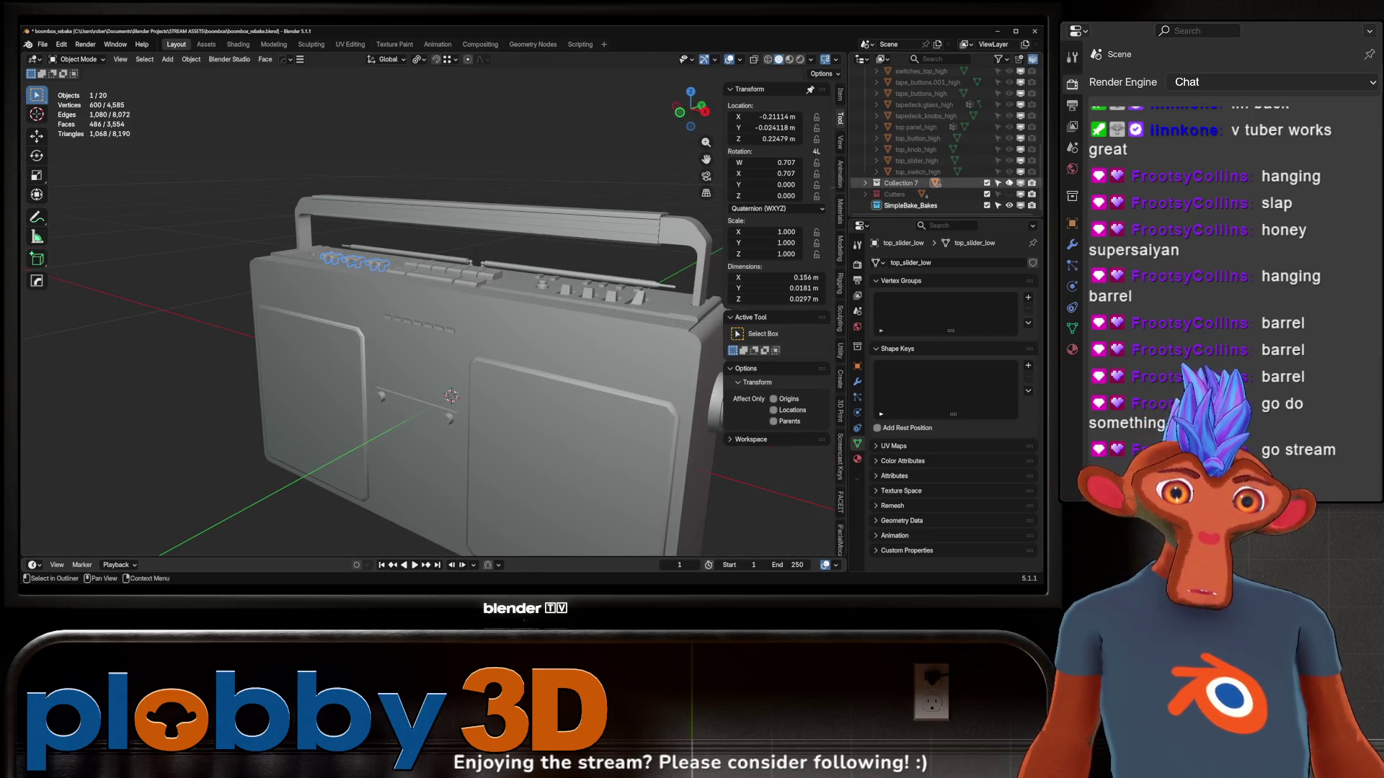
Hide Collection 7 and show the high-poly Objects collection
{"action": "left_click", "coordinate": [1009, 183]}
{"action": "scroll", "coordinate": [959, 144], "scroll_direction": "up", "scroll_amount": 5}
{"action": "left_click", "coordinate": [1009, 116]}
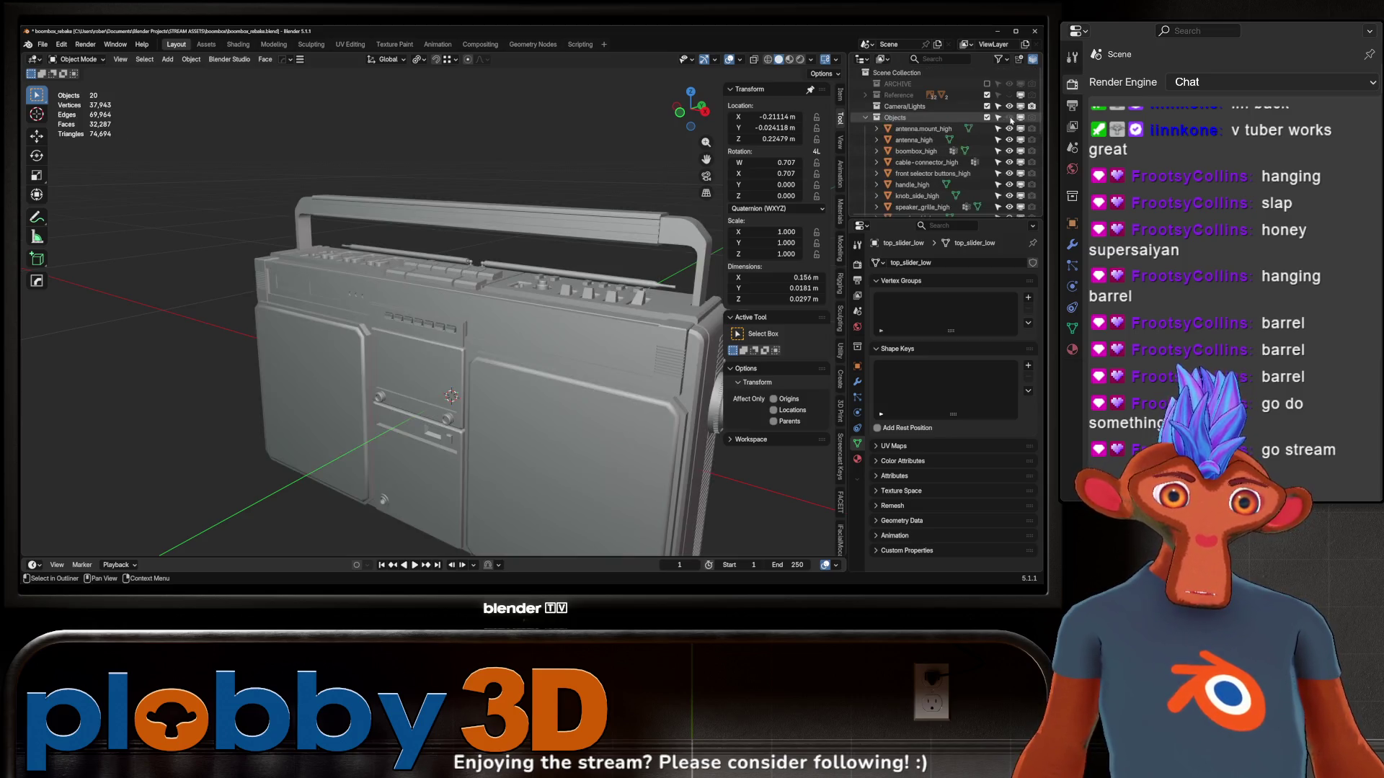
Switch to Rendered shading and orbit around the textured high-poly boombox
{"action": "left_click", "coordinate": [800, 59]}
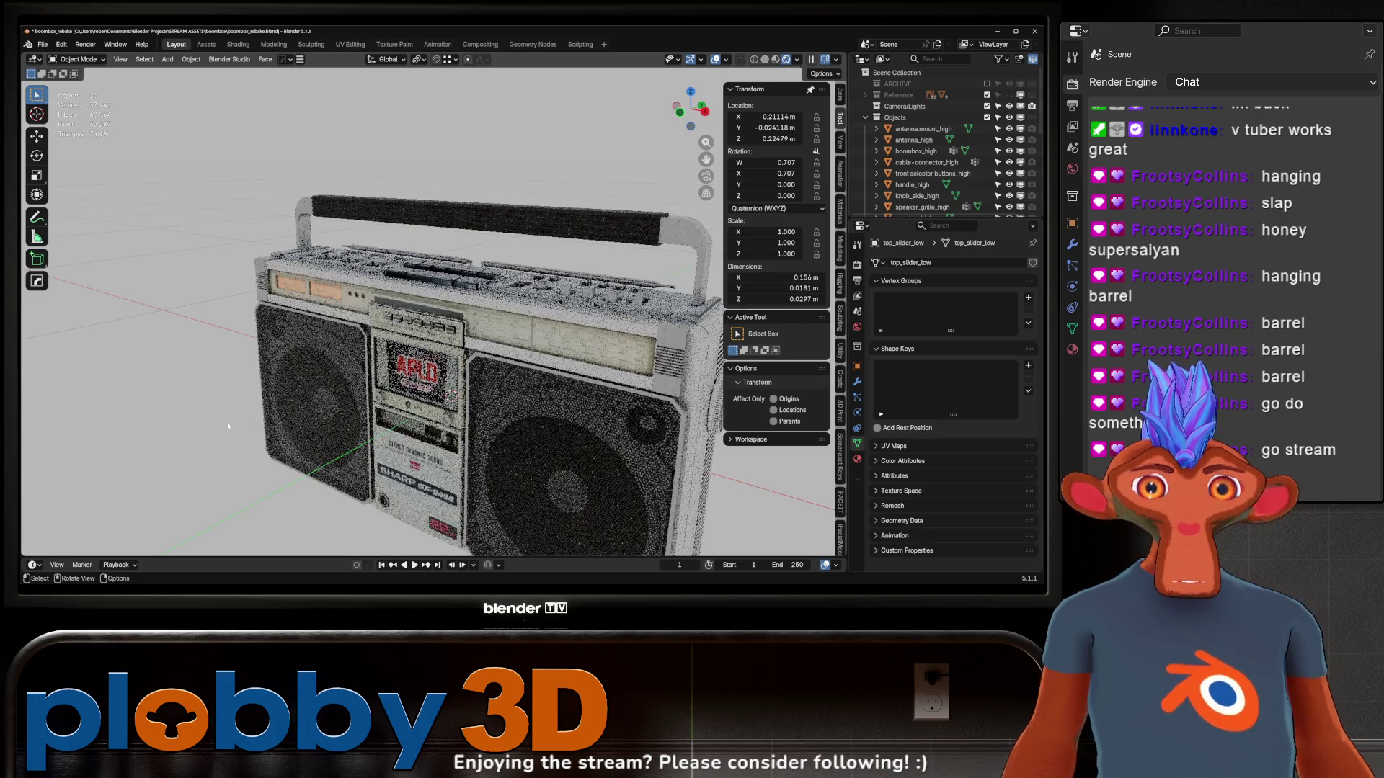
{"action": "middle_click_drag", "start_coordinate": [228, 426], "coordinate": [379, 381]}
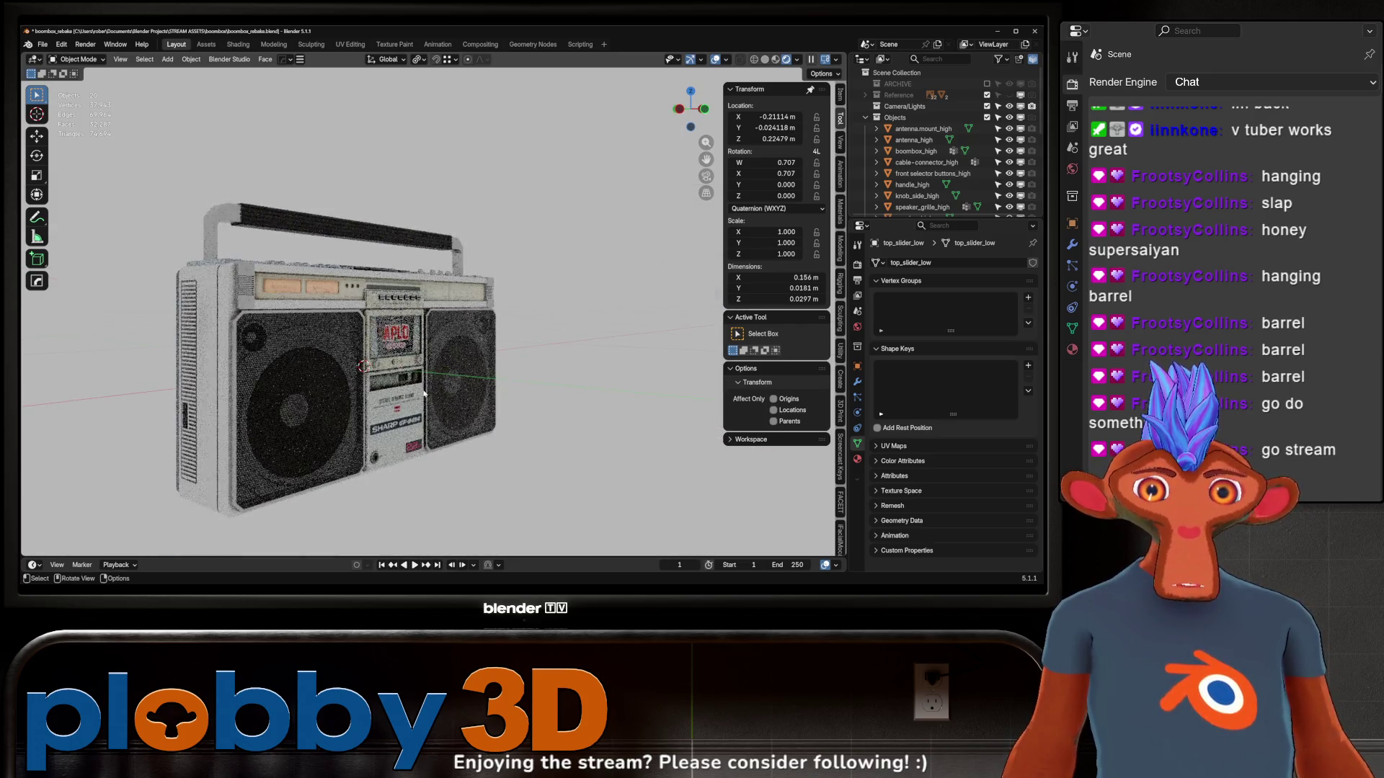
{"action": "scroll", "coordinate": [510, 348], "scroll_direction": "up", "scroll_amount": 3}
{"action": "mouse_move", "coordinate": [510, 349]}
{"action": "middle_mouse_down"}
{"action": "mouse_move", "coordinate": [555, 354]}
{"action": "mouse_move", "coordinate": [265, 331]}
{"action": "middle_mouse_up"}
{"action": "left_click", "coordinate": [556, 354]}
{"action": "scroll", "coordinate": [556, 355], "scroll_direction": "down", "scroll_amount": 5}
{"action": "scroll", "coordinate": [556, 354], "scroll_direction": "up", "scroll_amount": 6}
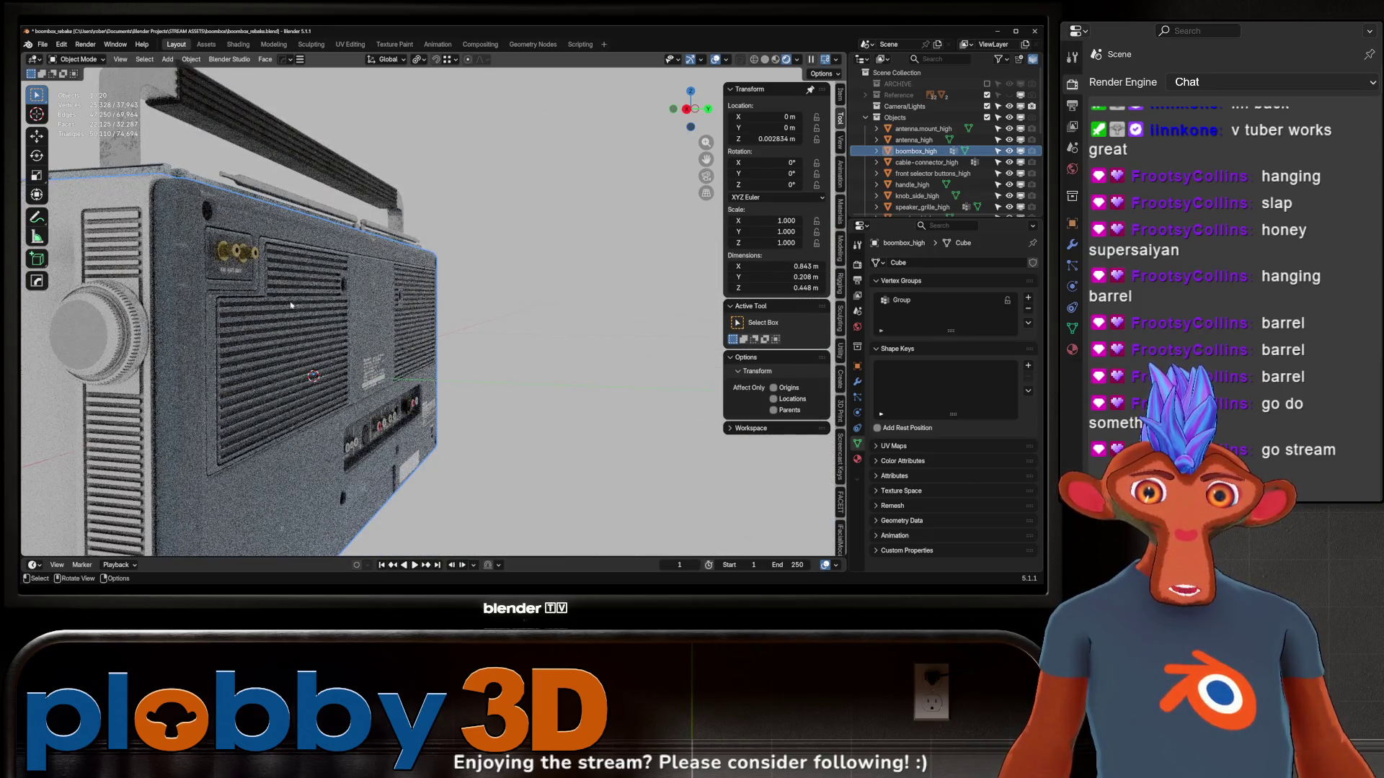
{"action": "mouse_move", "coordinate": [232, 278]}
{"action": "middle_mouse_down"}
{"action": "mouse_move", "coordinate": [300, 358]}
{"action": "mouse_move", "coordinate": [240, 334]}
{"action": "mouse_move", "coordinate": [321, 317]}
{"action": "mouse_move", "coordinate": [363, 335]}
{"action": "mouse_move", "coordinate": [297, 327]}
{"action": "mouse_move", "coordinate": [263, 266]}
{"action": "mouse_move", "coordinate": [265, 368]}
{"action": "middle_mouse_up"}
Inspect the boombox from the side and front, zooming in on the preset buttons
{"action": "middle_click_drag", "start_coordinate": [439, 395], "coordinate": [492, 393]}
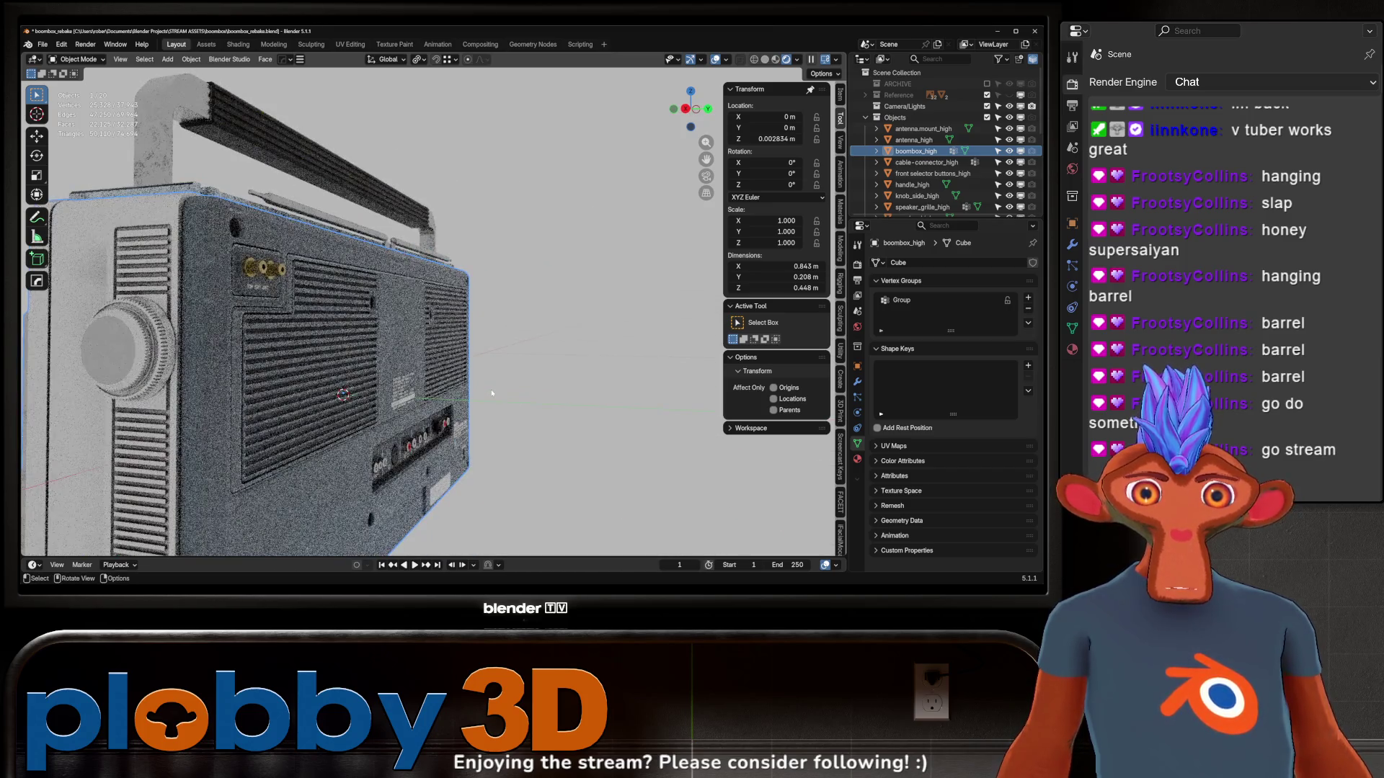
{"action": "mouse_move", "coordinate": [392, 342]}
{"action": "middle_mouse_down"}
{"action": "mouse_move", "coordinate": [465, 326]}
{"action": "mouse_move", "coordinate": [329, 312]}
{"action": "middle_mouse_up"}
{"action": "scroll", "coordinate": [374, 305], "scroll_direction": "up", "scroll_amount": 10}
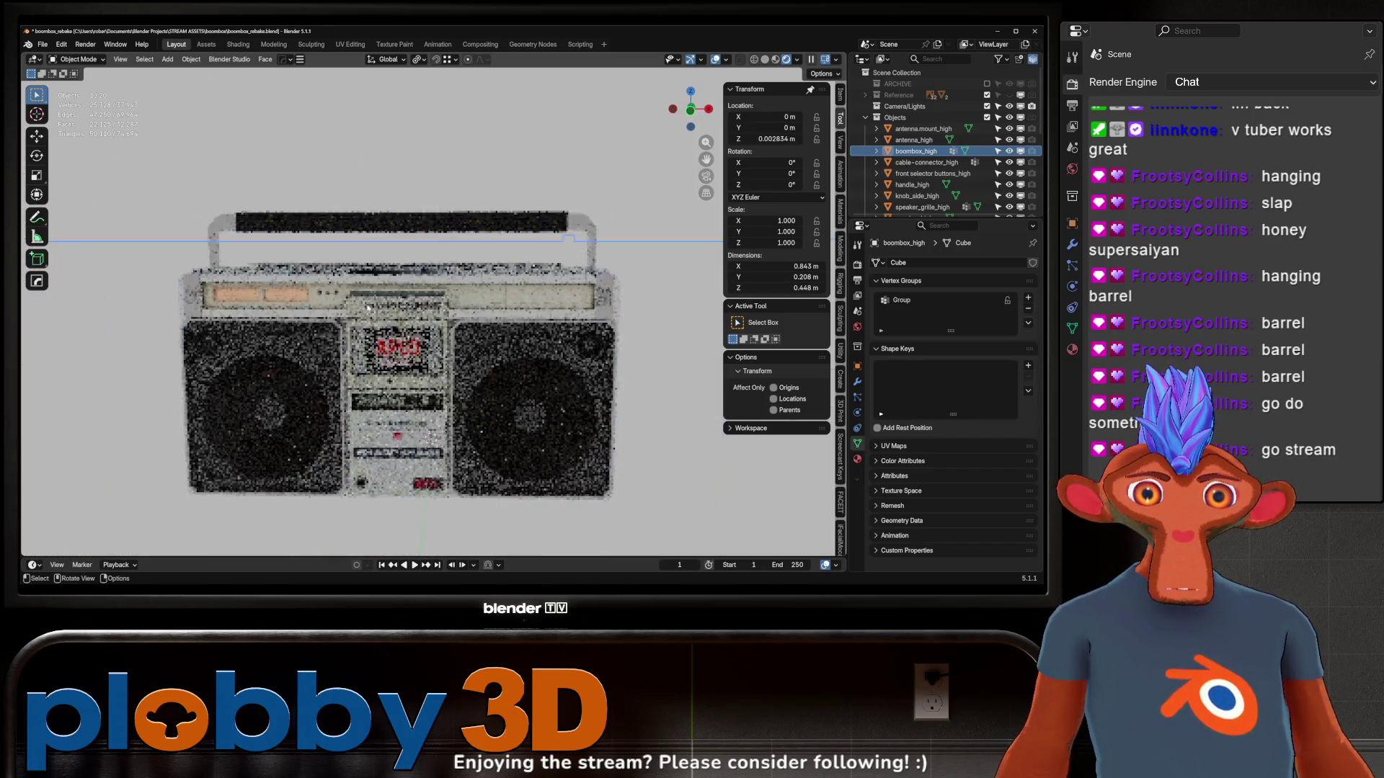
{"action": "scroll", "coordinate": [374, 305], "scroll_direction": "up", "scroll_amount": 5}
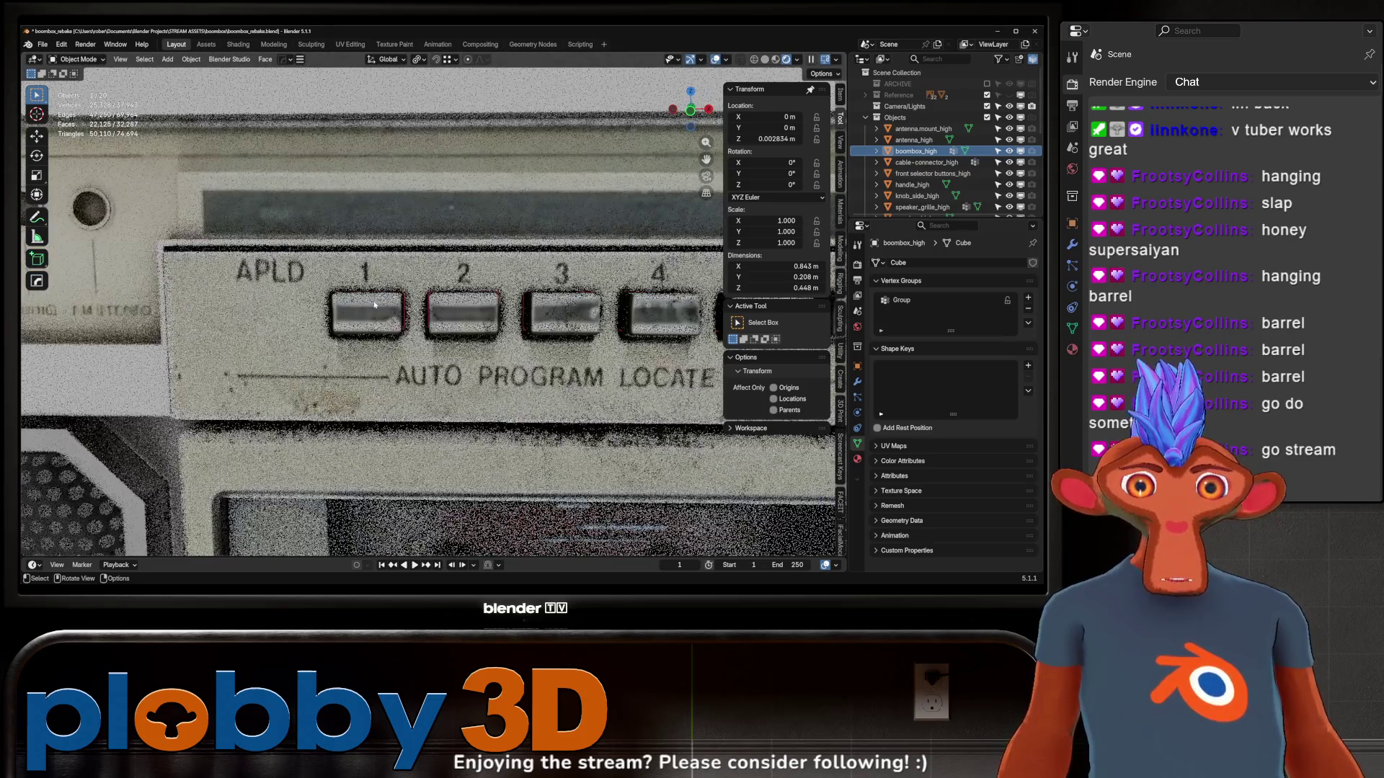
{"action": "mouse_move", "coordinate": [373, 309]}
{"action": "middle_mouse_down"}
{"action": "mouse_move", "coordinate": [325, 317]}
{"action": "mouse_move", "coordinate": [318, 334]}
{"action": "mouse_move", "coordinate": [396, 331]}
{"action": "middle_mouse_up"}
Frame the body, return to Solid shading and hide the Objects collection
{"action": "key", "text": "KP_Decimal"}
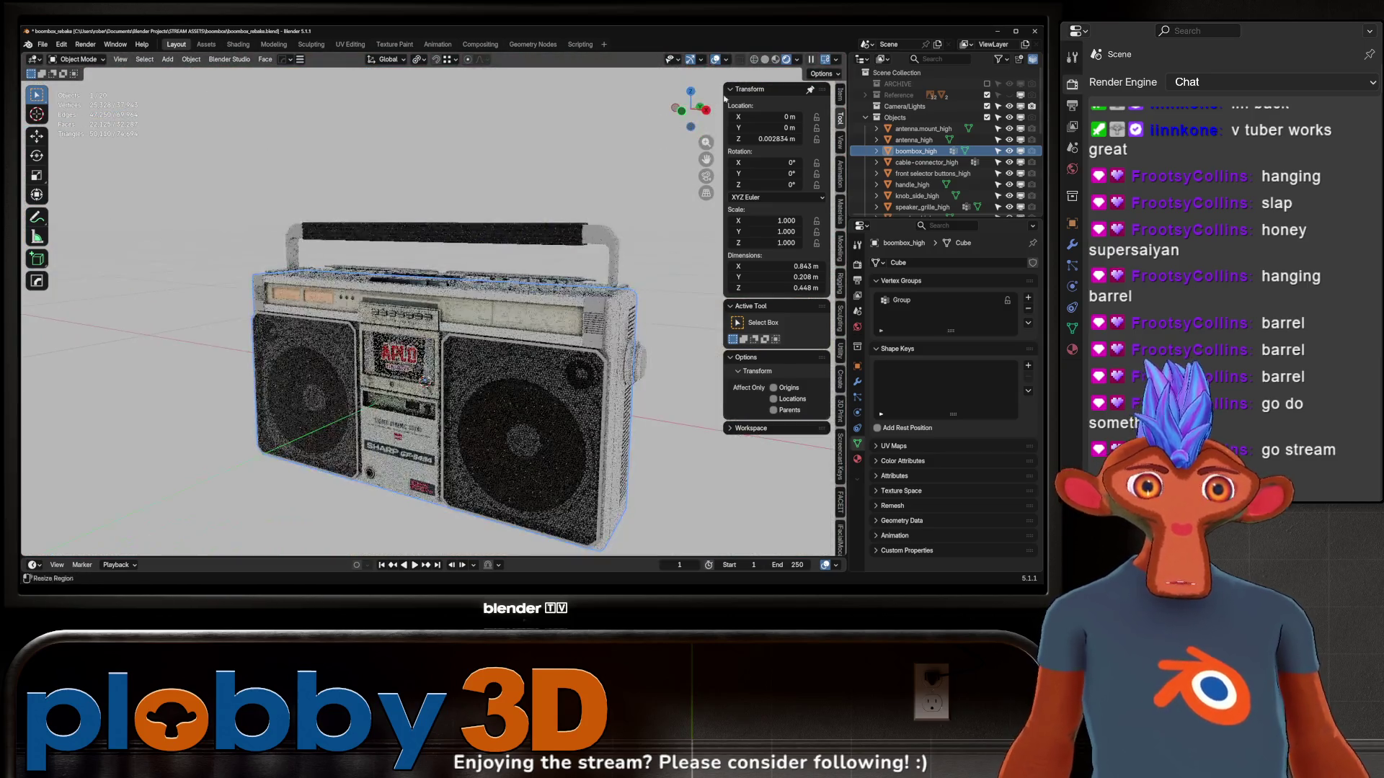
{"action": "key", "text": "z"}
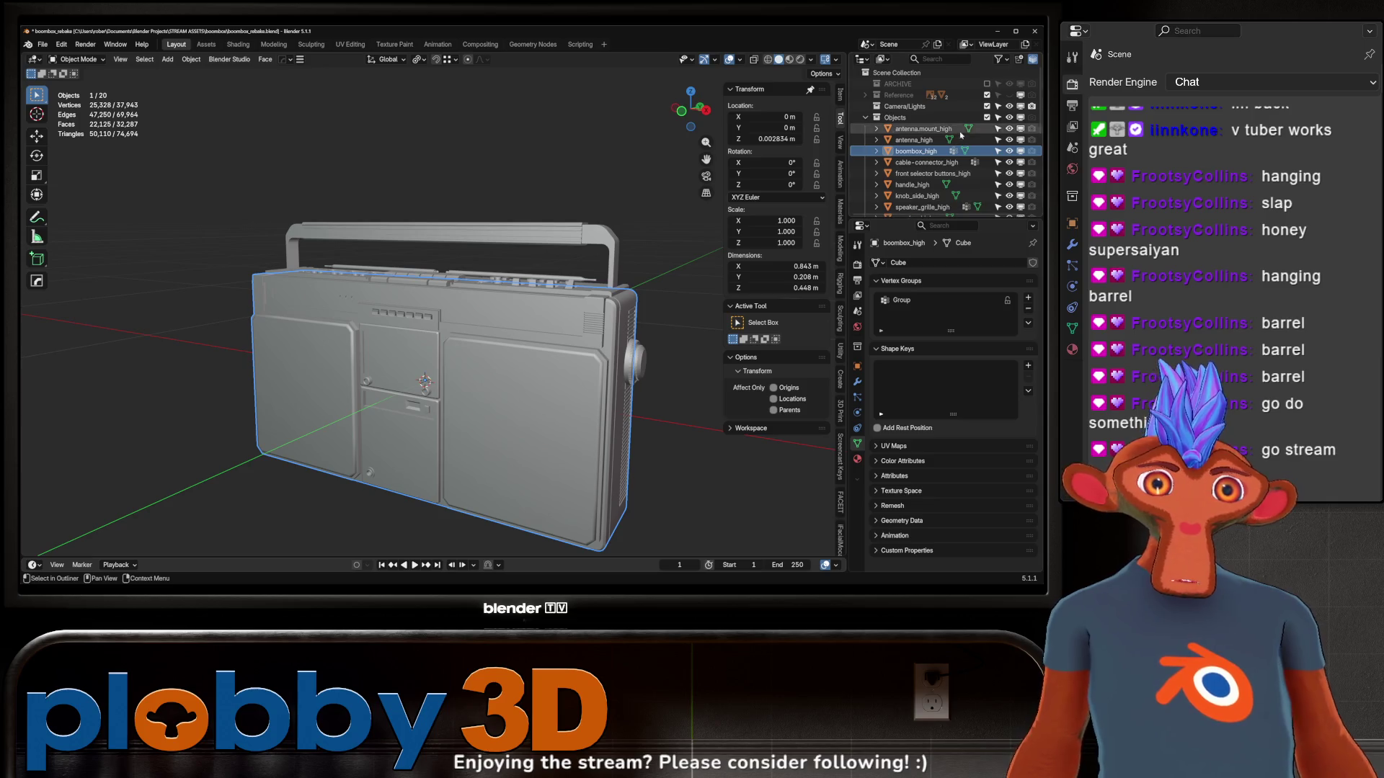
{"action": "left_click", "coordinate": [1009, 118]}
{"action": "scroll", "coordinate": [1009, 130], "scroll_direction": "down", "scroll_amount": 10}
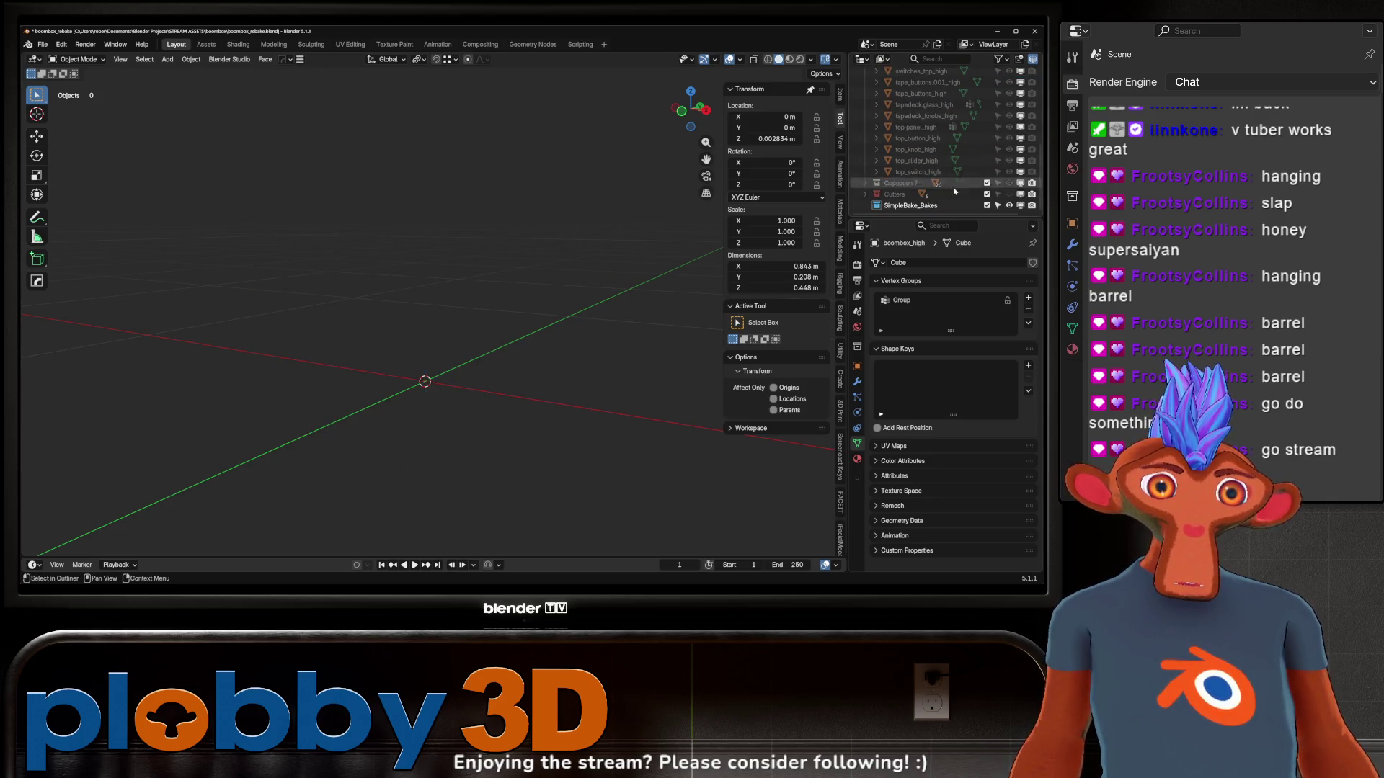
Unhide Collection 7 with the low-poly boombox and put handle_low into Edit Mode
{"action": "left_click", "coordinate": [1009, 183]}
{"action": "mouse_move", "coordinate": [461, 331]}
{"action": "middle_mouse_down"}
{"action": "mouse_move", "coordinate": [482, 330]}
{"action": "mouse_move", "coordinate": [305, 334]}
{"action": "mouse_move", "coordinate": [435, 392]}
{"action": "mouse_move", "coordinate": [437, 282]}
{"action": "mouse_move", "coordinate": [375, 260]}
{"action": "mouse_move", "coordinate": [343, 374]}
{"action": "mouse_move", "coordinate": [409, 315]}
{"action": "mouse_move", "coordinate": [364, 252]}
{"action": "mouse_move", "coordinate": [402, 353]}
{"action": "mouse_move", "coordinate": [231, 288]}
{"action": "mouse_move", "coordinate": [267, 294]}
{"action": "middle_mouse_up"}
{"action": "scroll", "coordinate": [374, 260], "scroll_direction": "down", "scroll_amount": 2}
{"action": "left_click", "coordinate": [388, 354]}
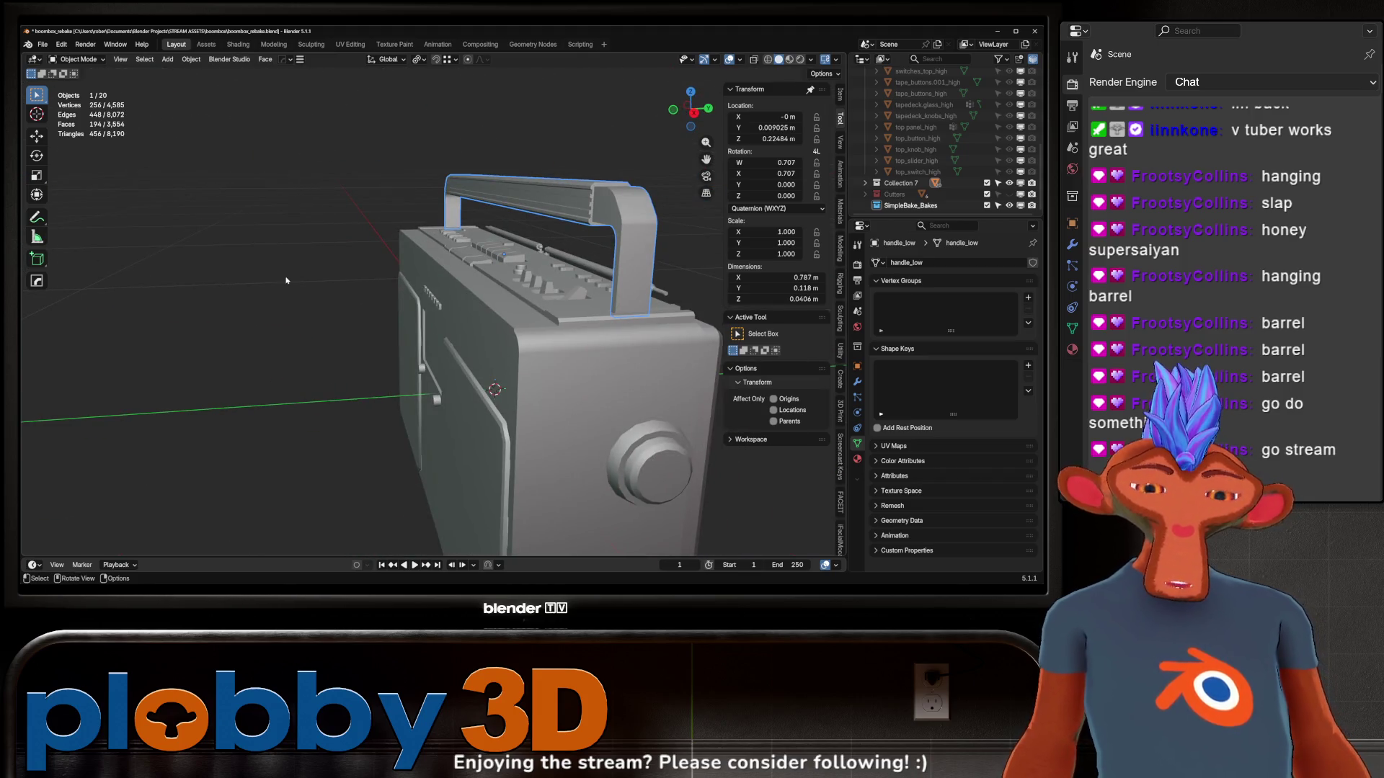
{"action": "key", "text": "Tab"}
Select the whole connected handle_low mesh and view it in the UV Editing workspace
{"action": "mouse_move", "coordinate": [570, 258]}
{"action": "middle_mouse_down"}
{"action": "mouse_move", "coordinate": [370, 231]}
{"action": "mouse_move", "coordinate": [346, 245]}
{"action": "mouse_move", "coordinate": [563, 376]}
{"action": "middle_mouse_up"}
{"action": "scroll", "coordinate": [433, 241], "scroll_direction": "up", "scroll_amount": 4}
{"action": "key", "text": "l"}
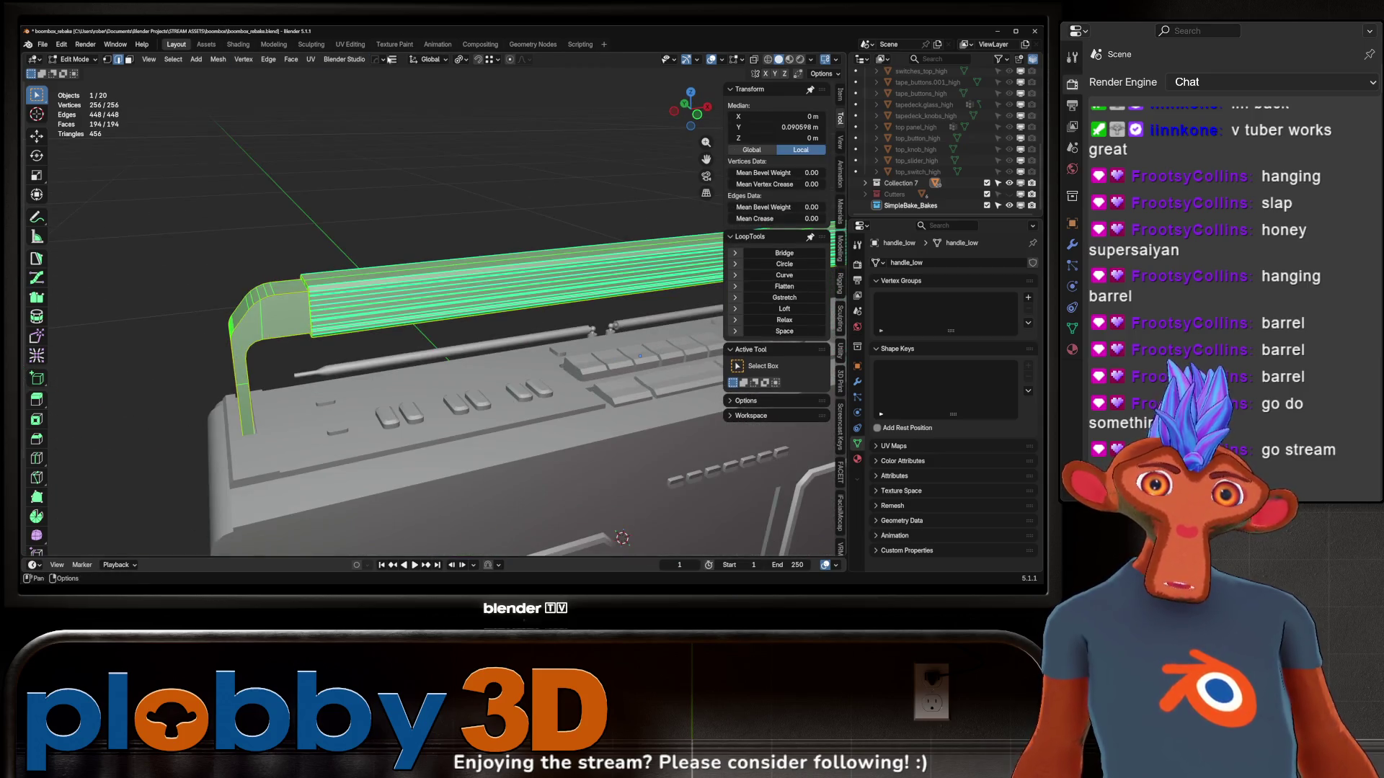
{"action": "left_click", "coordinate": [350, 44]}
{"action": "scroll", "coordinate": [281, 453], "scroll_direction": "up", "scroll_amount": 6}
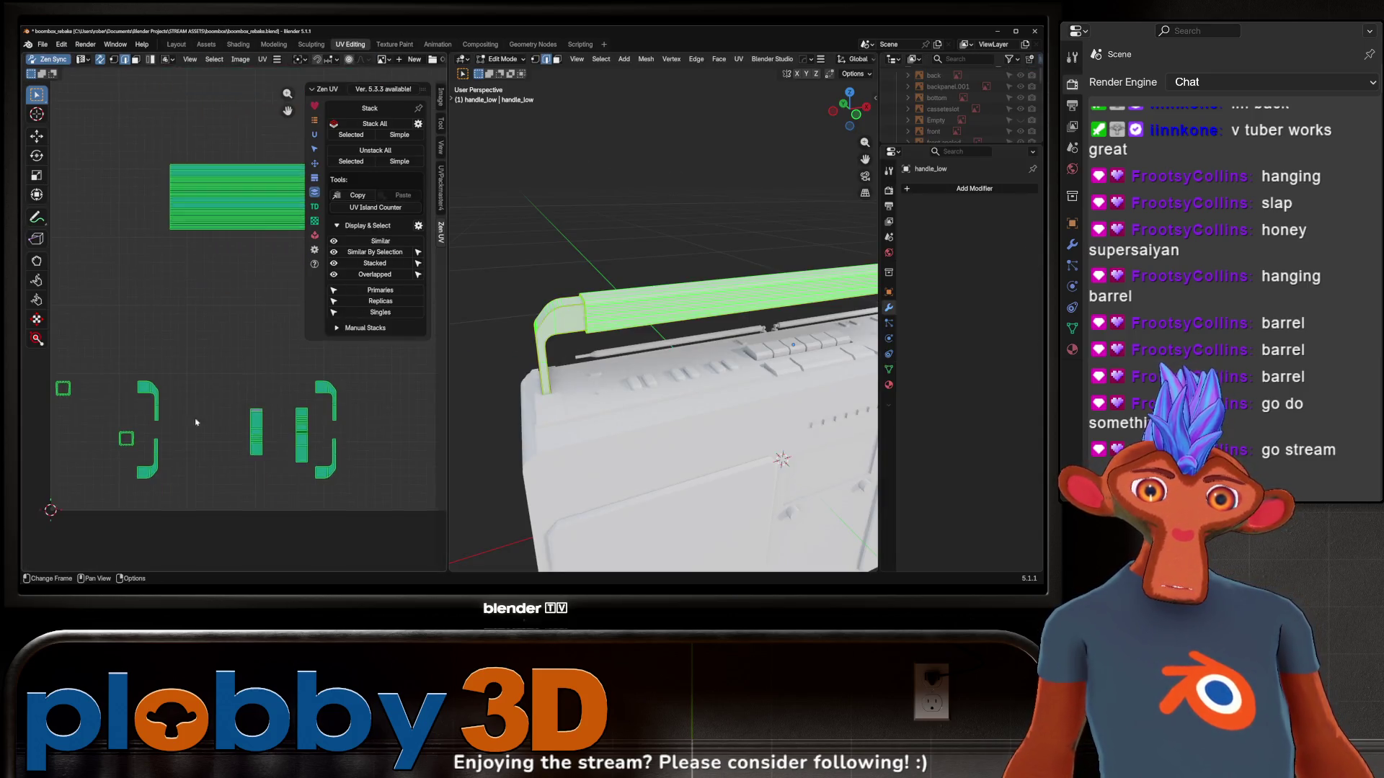
{"action": "scroll", "coordinate": [153, 434], "scroll_direction": "up", "scroll_amount": 2}
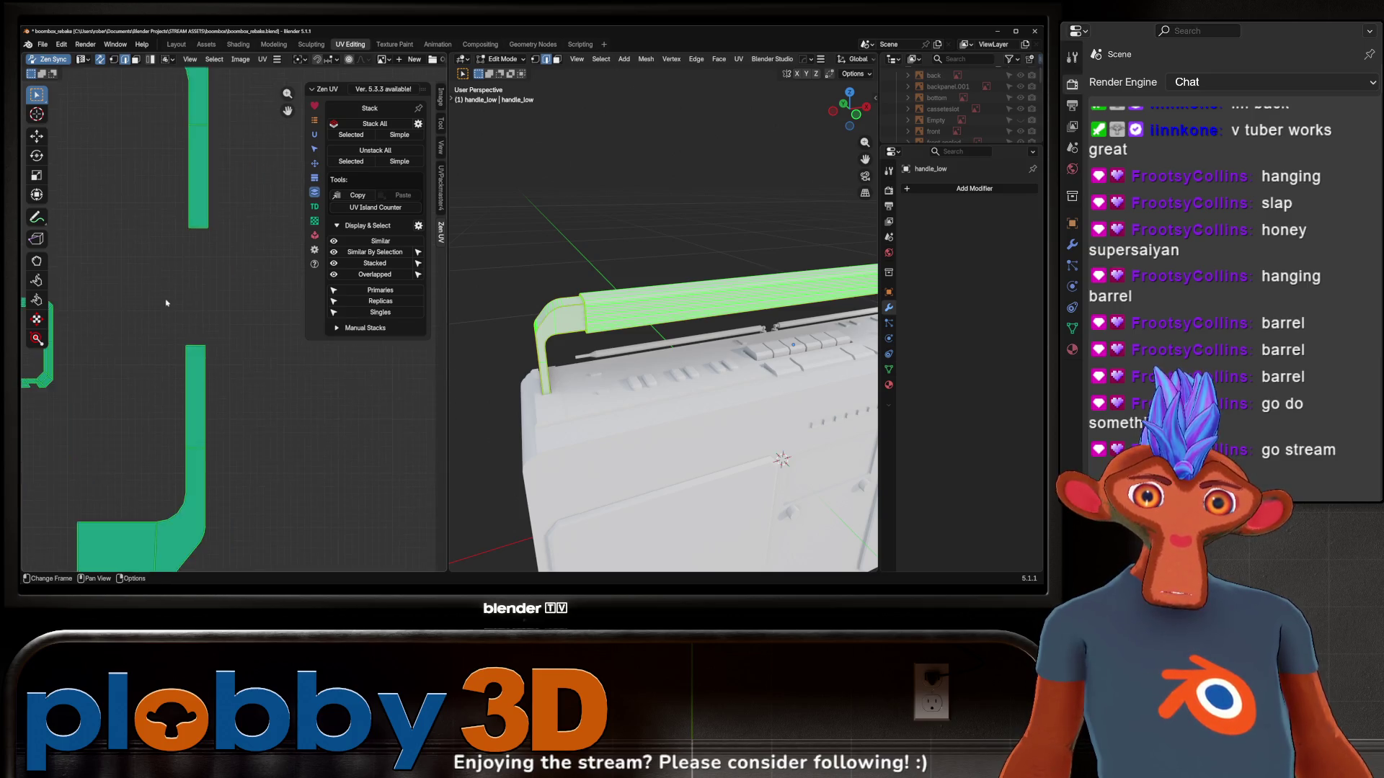
{"action": "scroll", "coordinate": [162, 390], "scroll_direction": "down", "scroll_amount": 8}
Unwrap handle_low with Minimum Stretch into long strips, undo once, and zoom in
{"action": "key", "text": "u"}
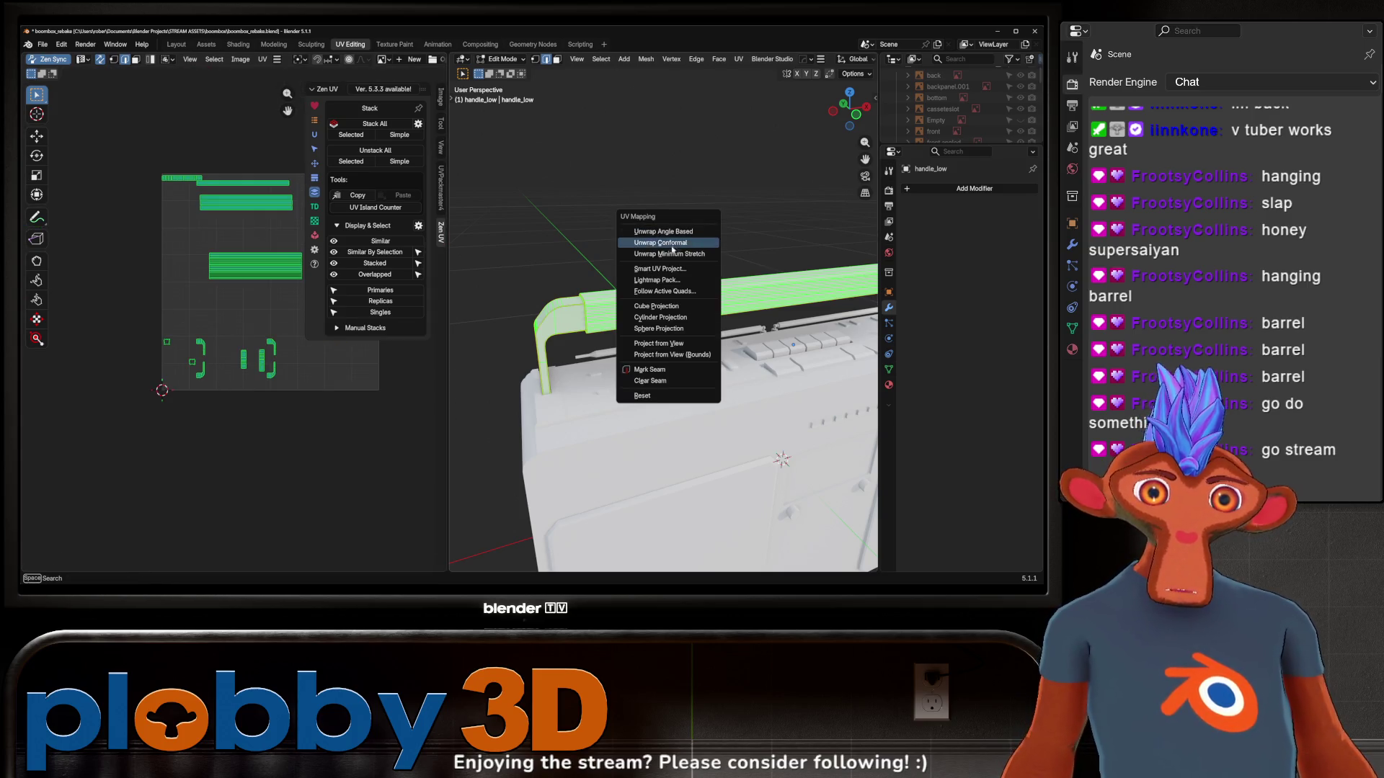
{"action": "left_click", "coordinate": [672, 249]}
{"action": "key", "text": "ctrl+z"}
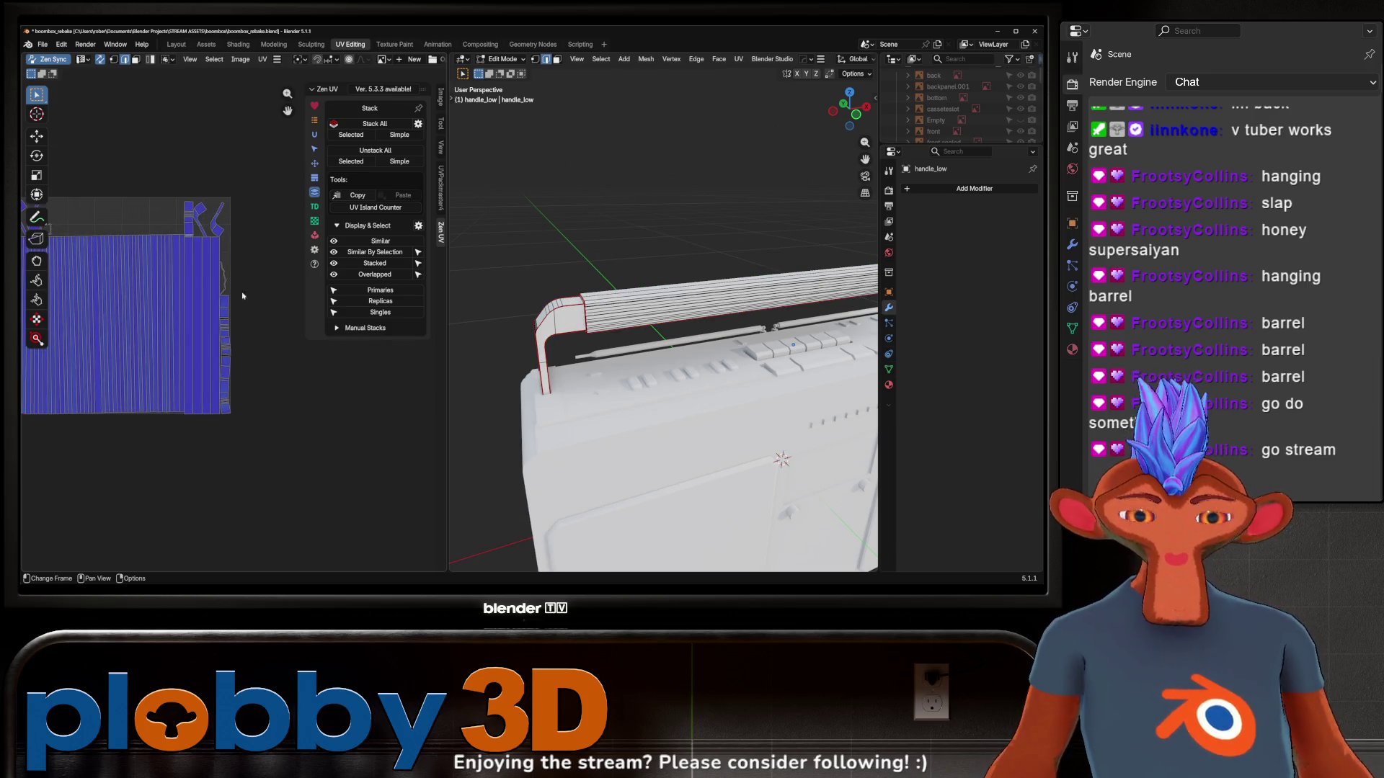
{"action": "scroll", "coordinate": [242, 295], "scroll_direction": "up", "scroll_amount": 5}
{"action": "scroll", "coordinate": [205, 307], "scroll_direction": "up", "scroll_amount": 3}
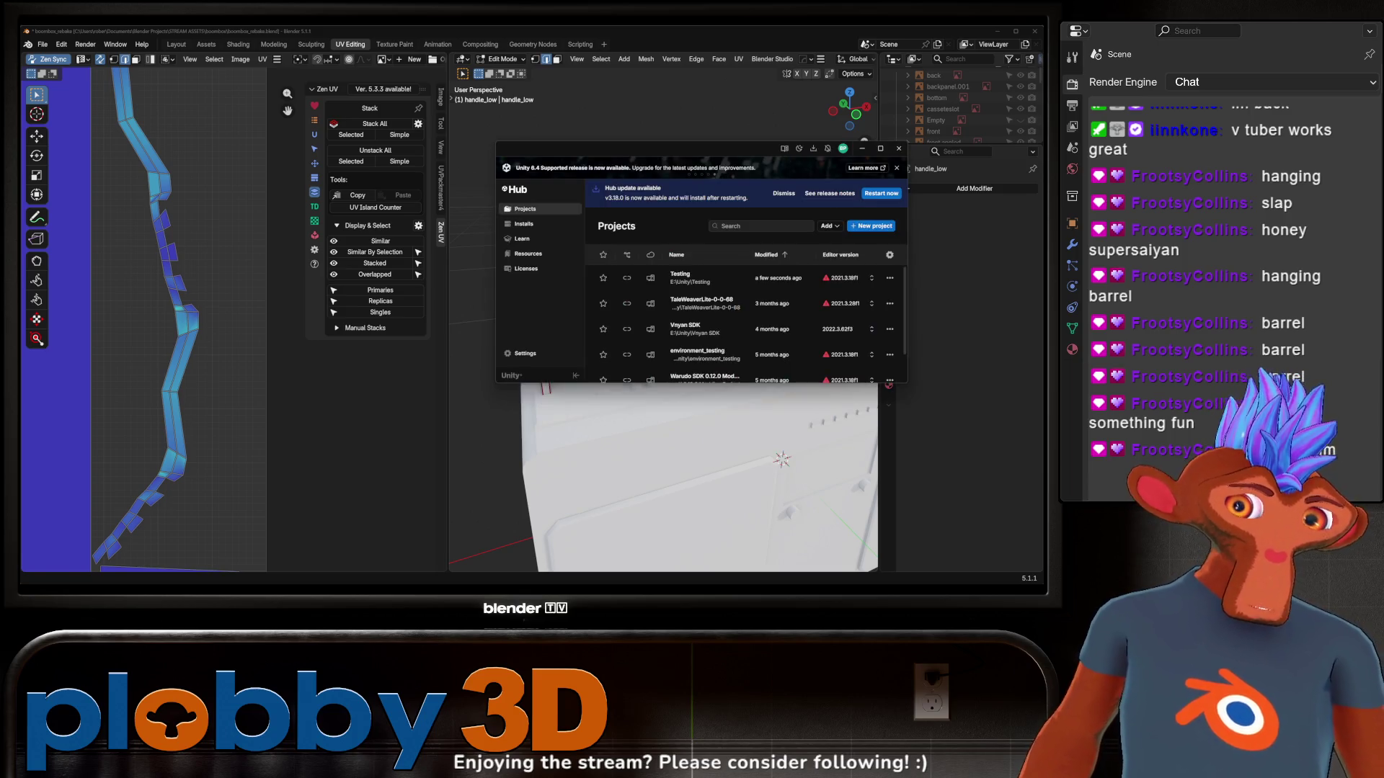
Open the Testing project from Unity Hub, then return to Blender's handle UV layout
{"action": "left_click", "coordinate": [897, 149]}
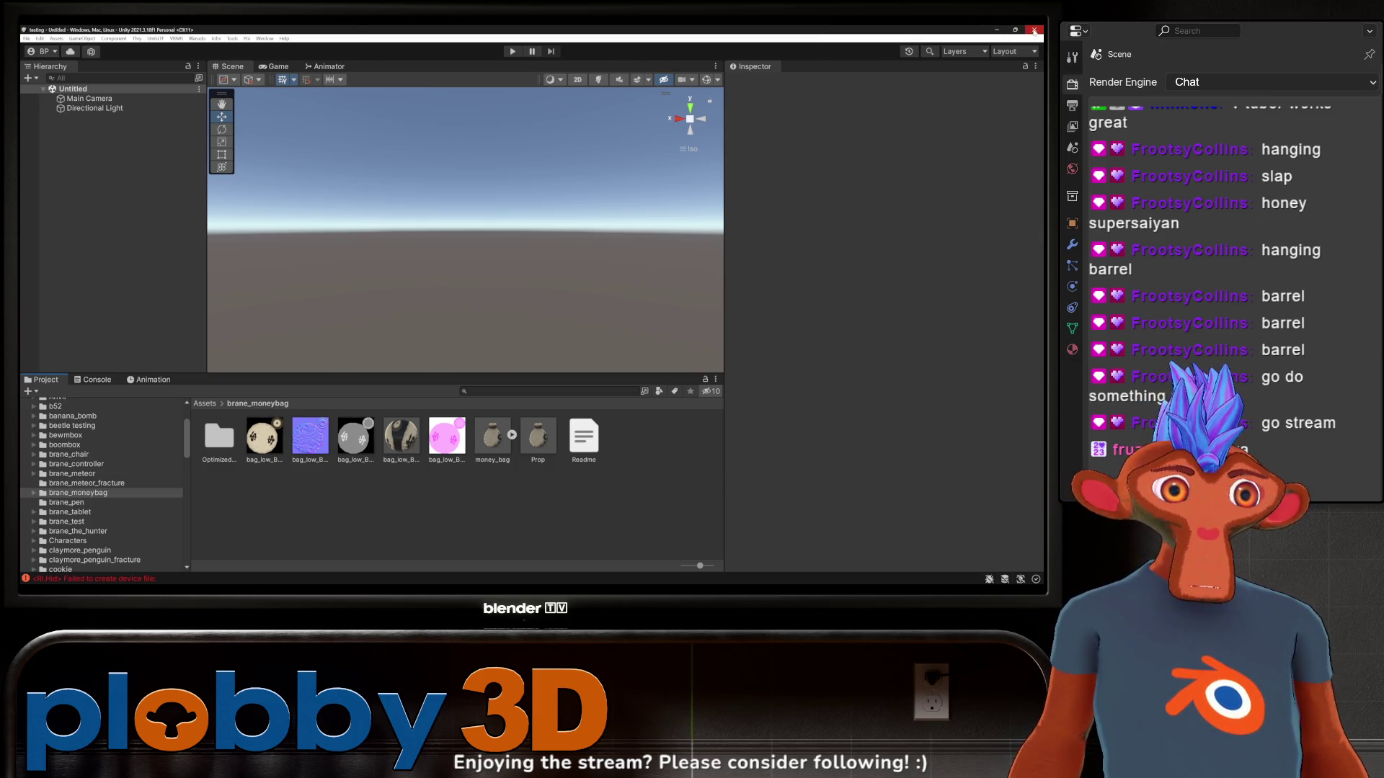
{"action": "key", "text": "alt+Tab"}
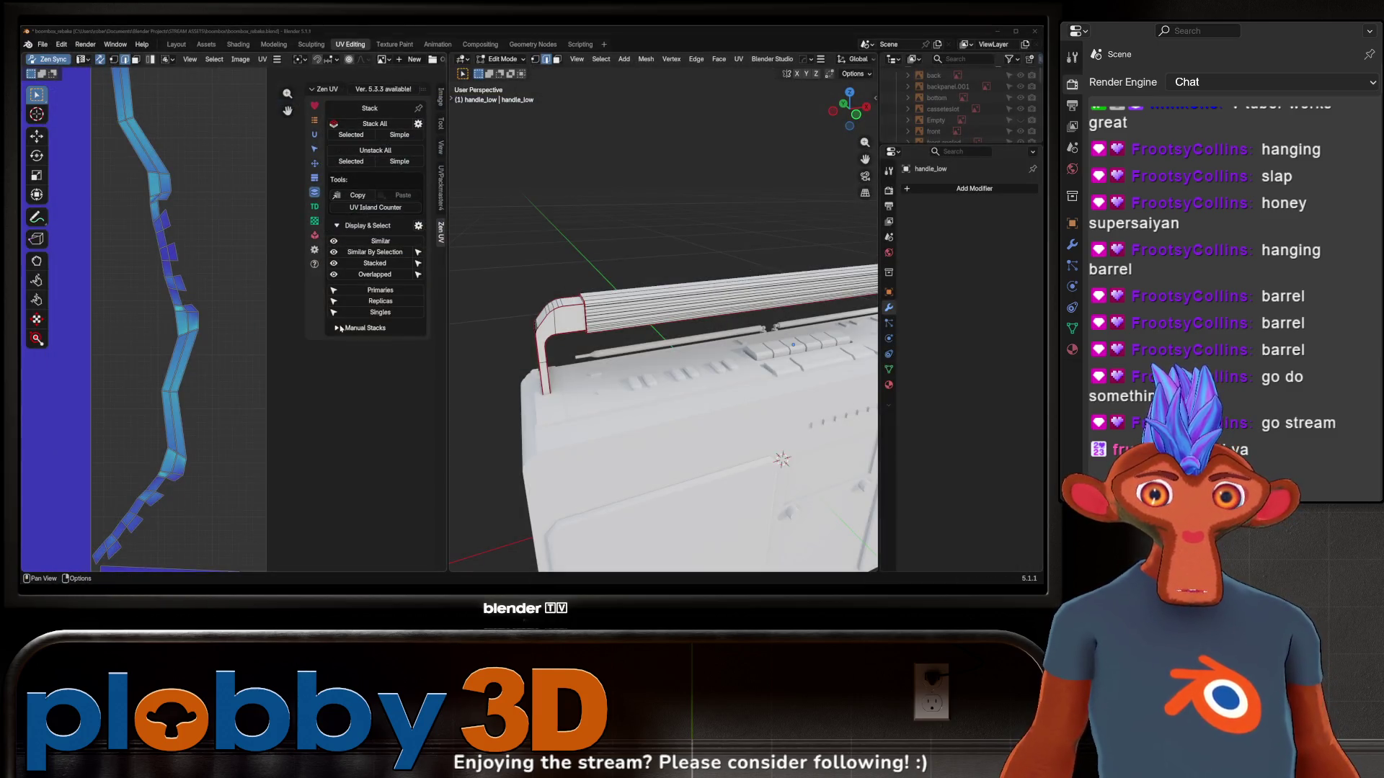
{"action": "mouse_move", "coordinate": [649, 338]}
{"action": "middle_mouse_down"}
{"action": "mouse_move", "coordinate": [708, 369]}
{"action": "mouse_move", "coordinate": [742, 359]}
{"action": "mouse_move", "coordinate": [706, 368]}
{"action": "middle_mouse_up"}
{"action": "scroll", "coordinate": [720, 363], "scroll_direction": "down", "scroll_amount": 3}
{"action": "scroll", "coordinate": [748, 356], "scroll_direction": "up", "scroll_amount": 5}
{"action": "scroll", "coordinate": [748, 356], "scroll_direction": "up", "scroll_amount": 4}
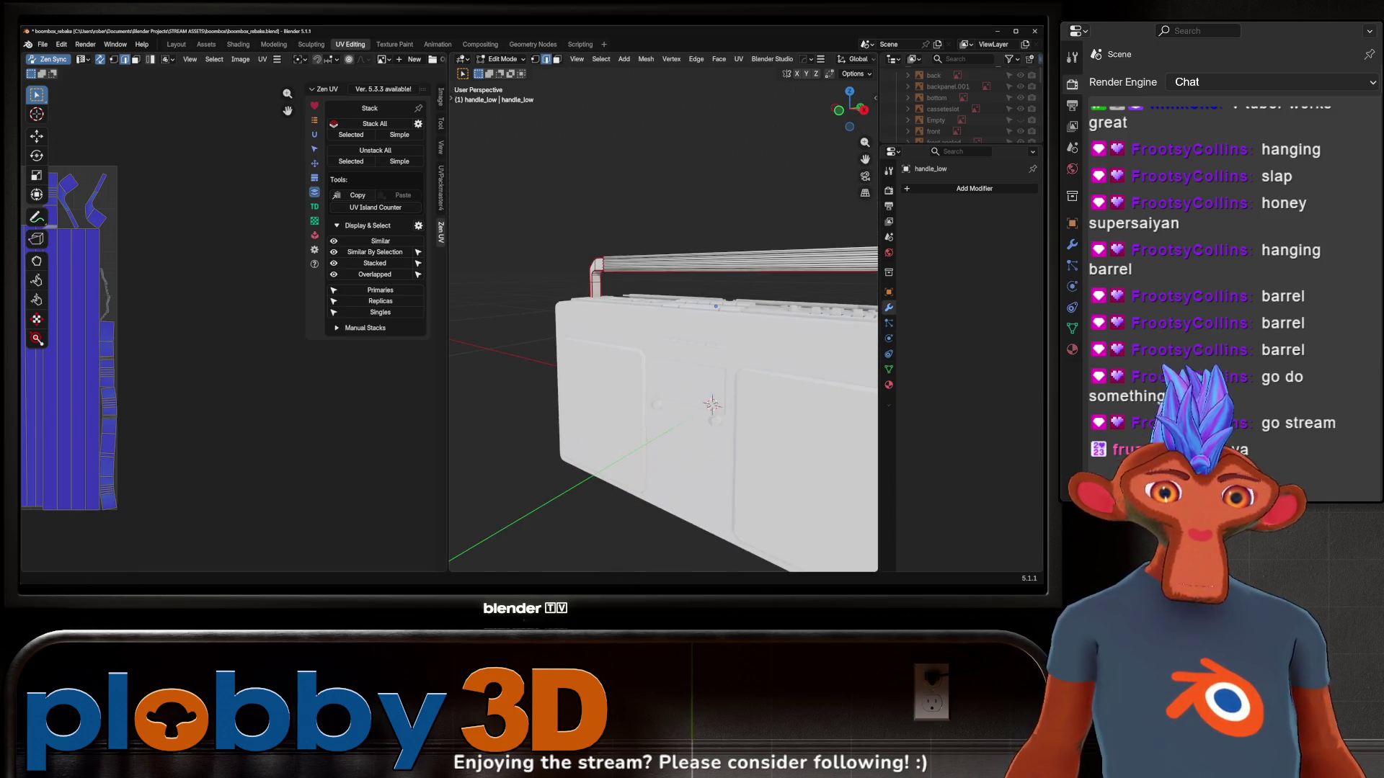